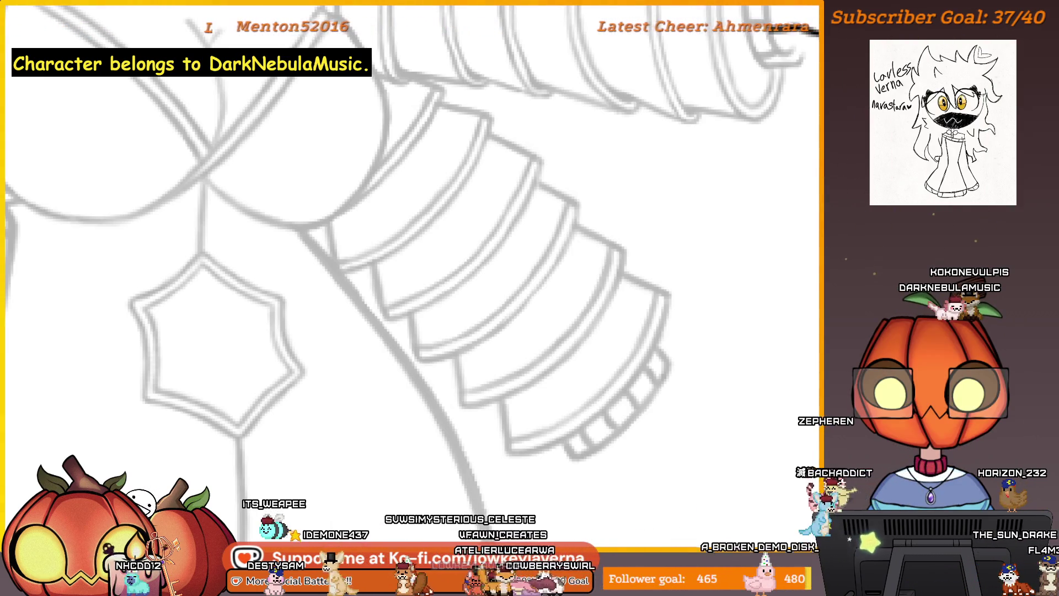
scroll(603, 383, down, 5)
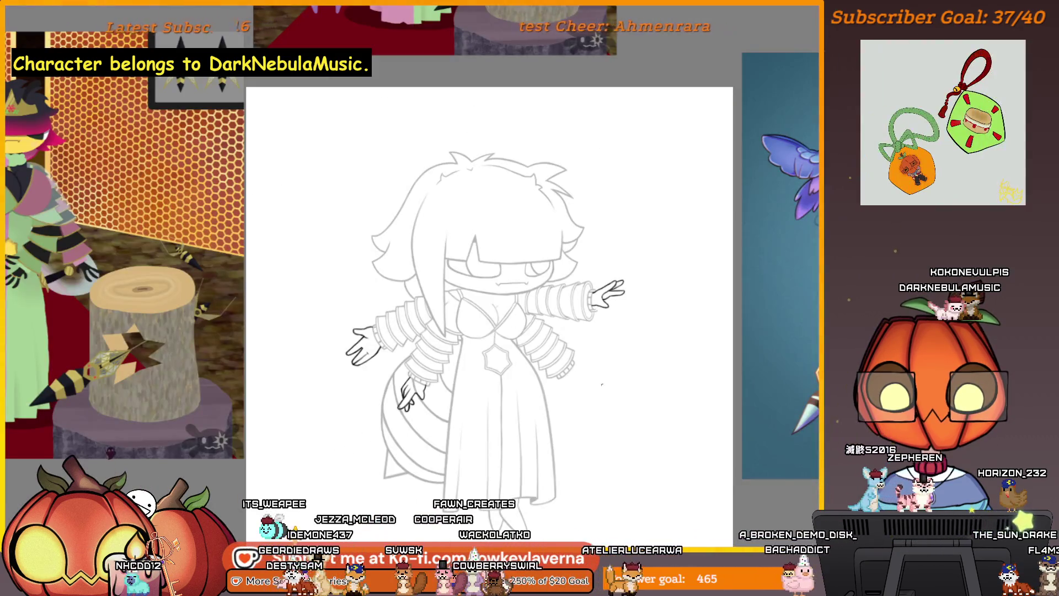
scroll(618, 381, up, 3)
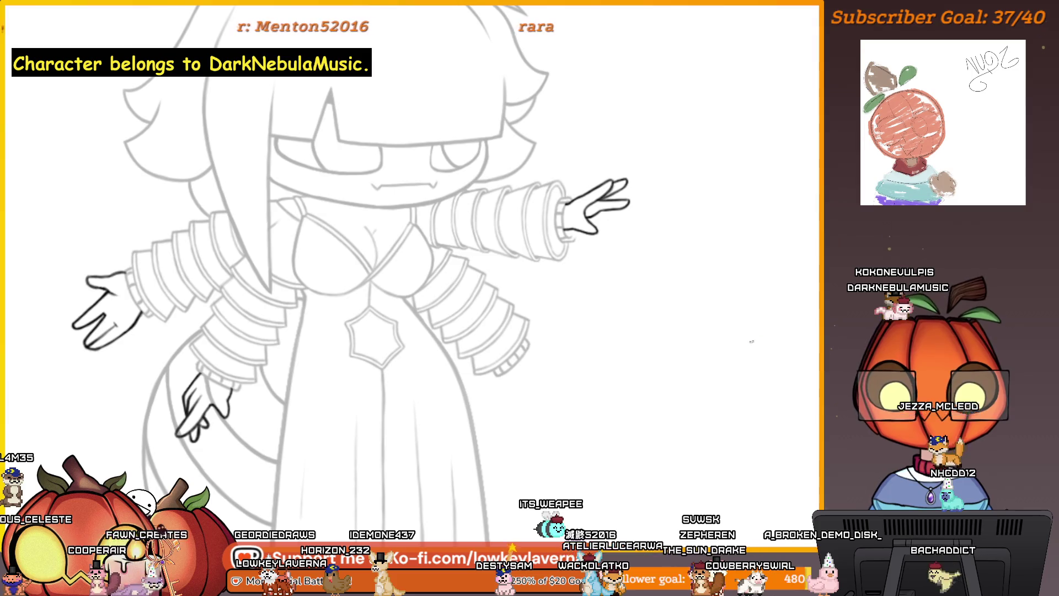
scroll(525, 409, up, 2)
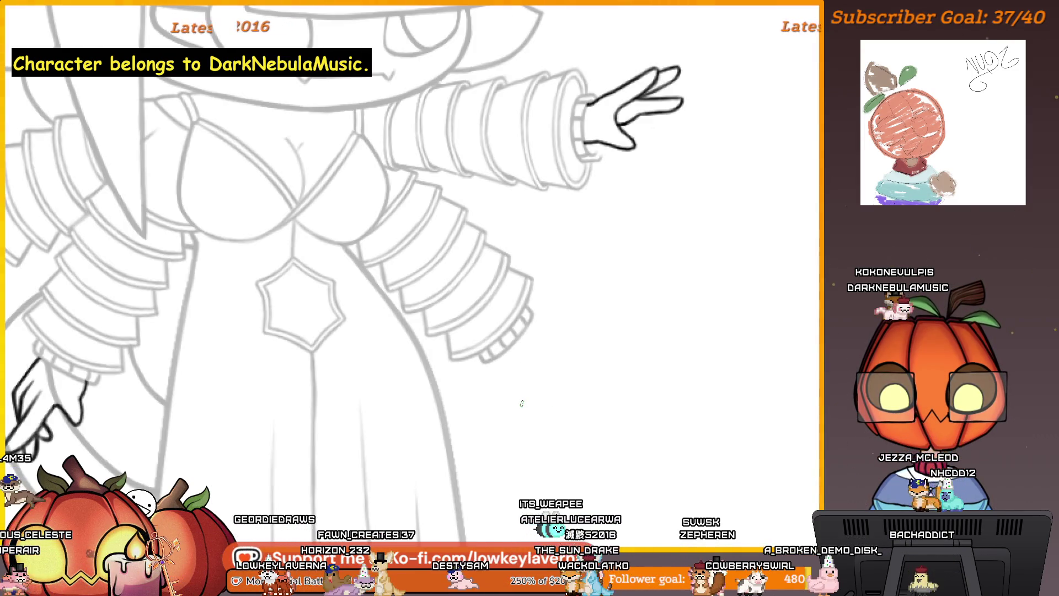
scroll(521, 402, down, 2)
scroll(521, 401, down, 2)
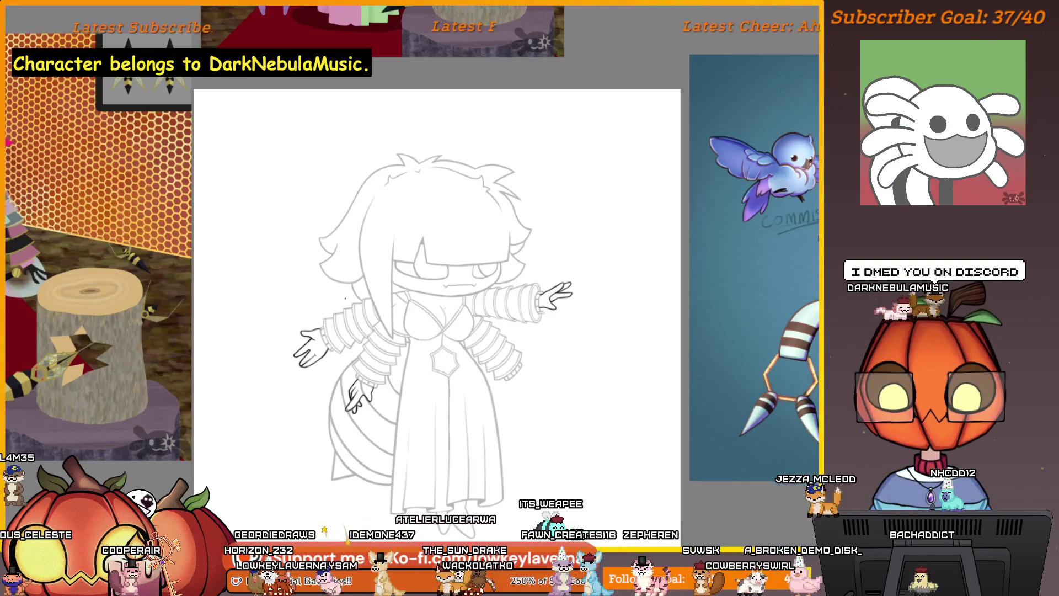
scroll(360, 482, up, 2)
scroll(360, 482, up, 1)
scroll(373, 446, up, 1)
scroll(386, 412, down, 1)
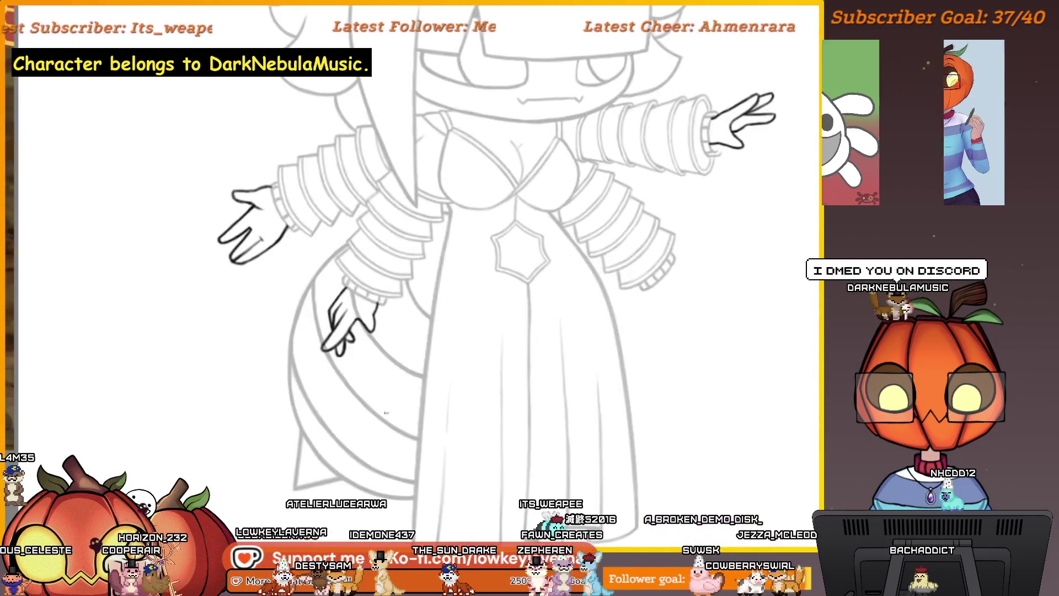
scroll(670, 257, up, 2)
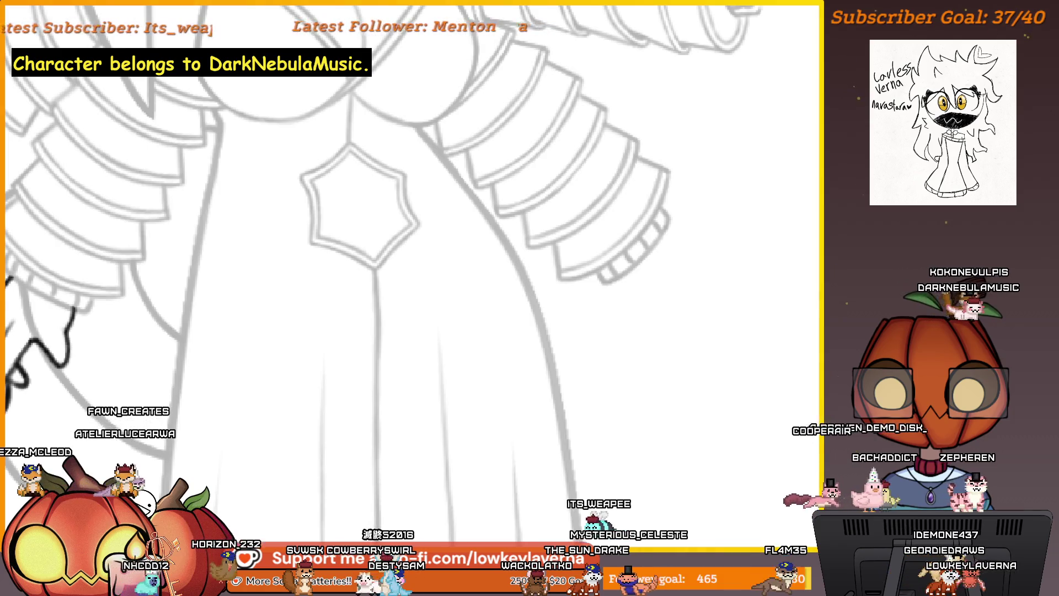
Step: Sketch a rough stroke beside the lower right sleeve cuff
drag(656, 240, 713, 213)
scroll(716, 214, up, 3)
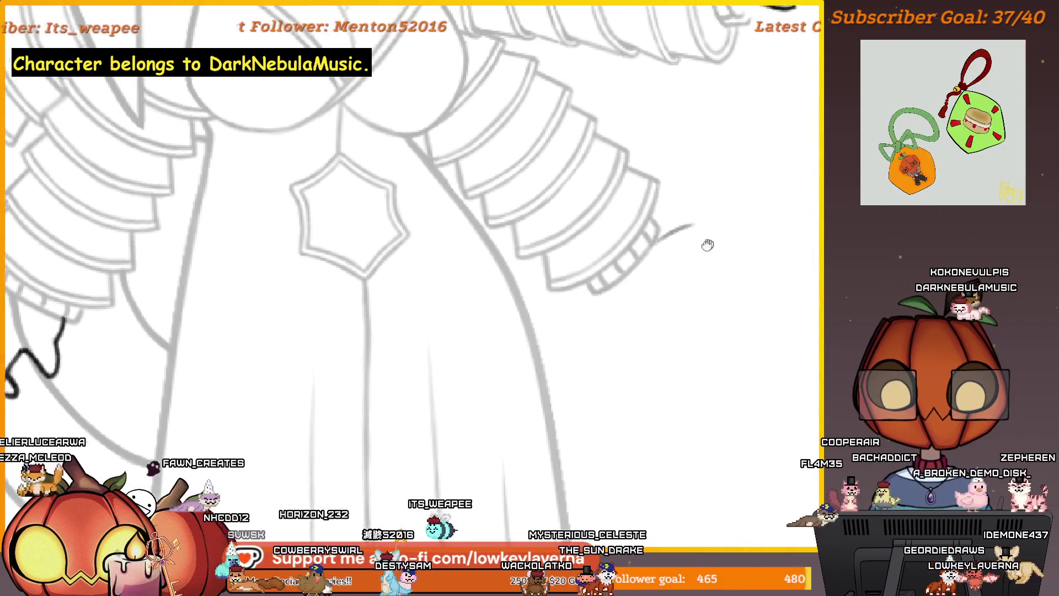
scroll(675, 286, down, 4)
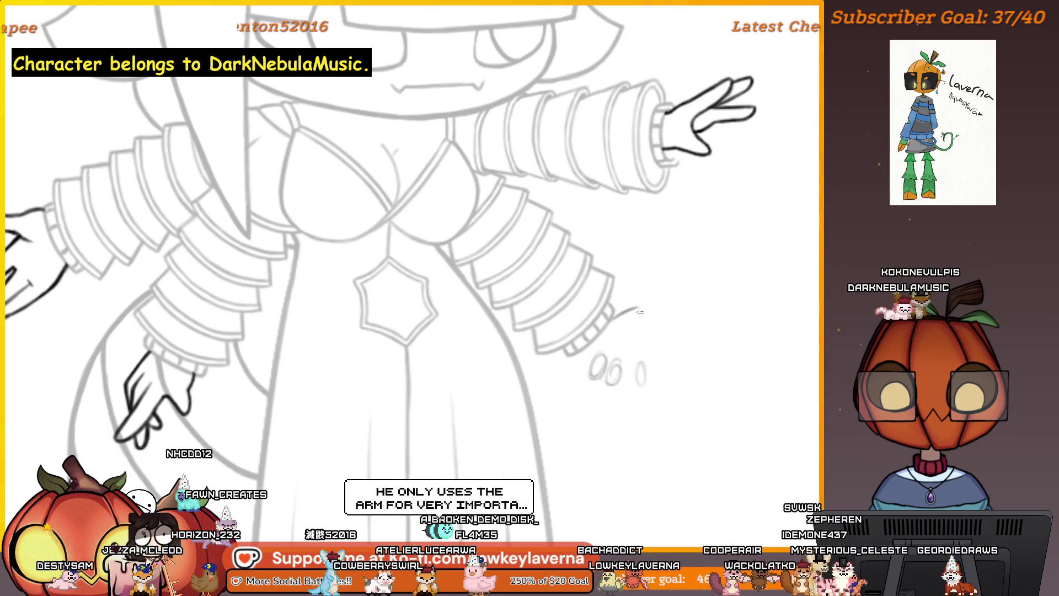
Step: Undo the stray circle strokes under the lower right sleeve
key(ctrl+z)
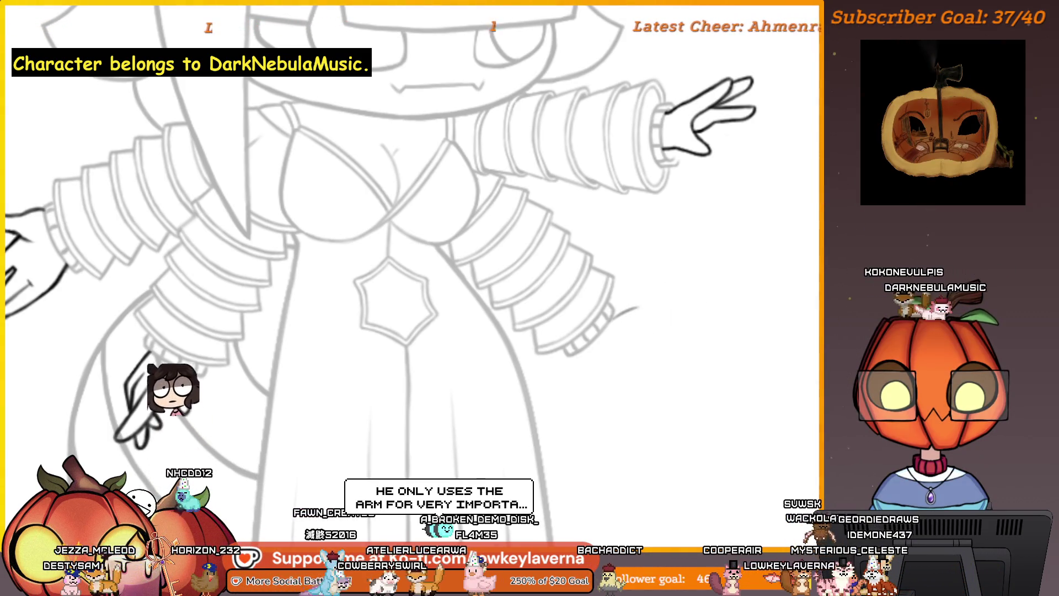
scroll(625, 203, down, 2)
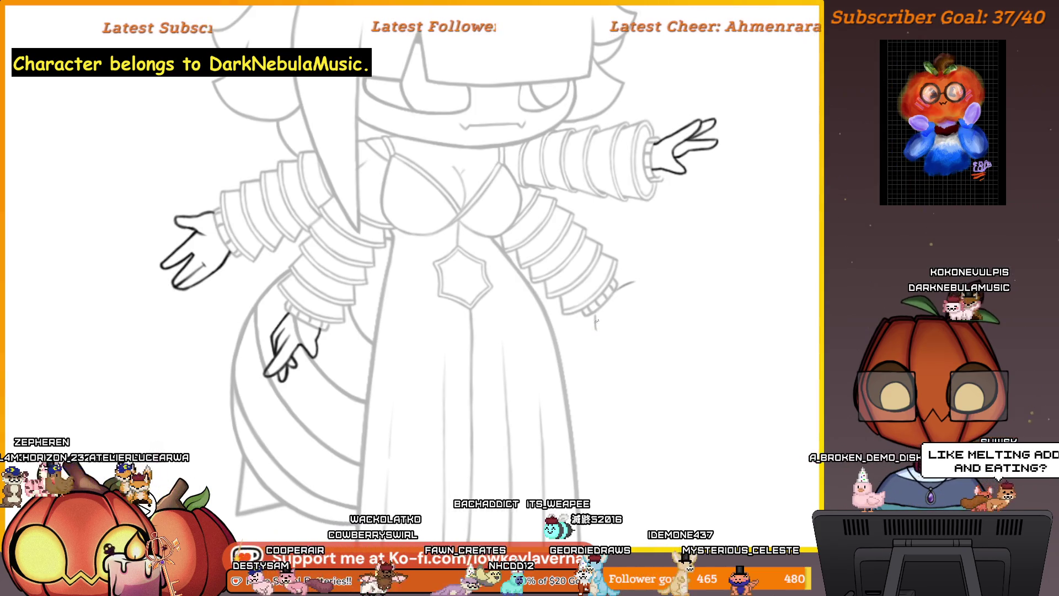
Step: Draw the small open hand under the right sleeve and check it in a mirrored, rotated view
drag(593, 311, 596, 350)
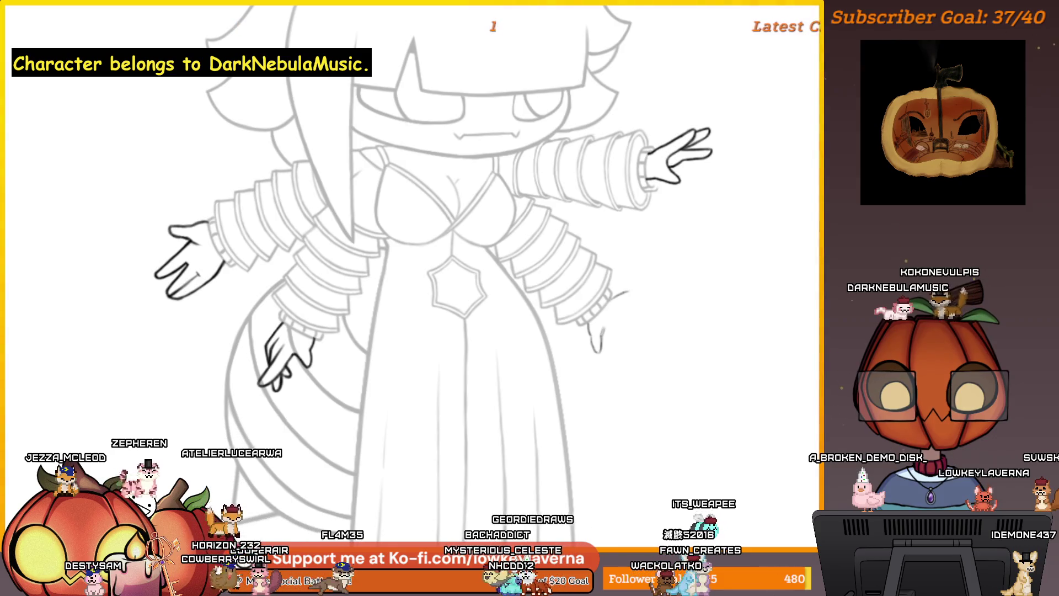
drag(617, 294, 643, 289)
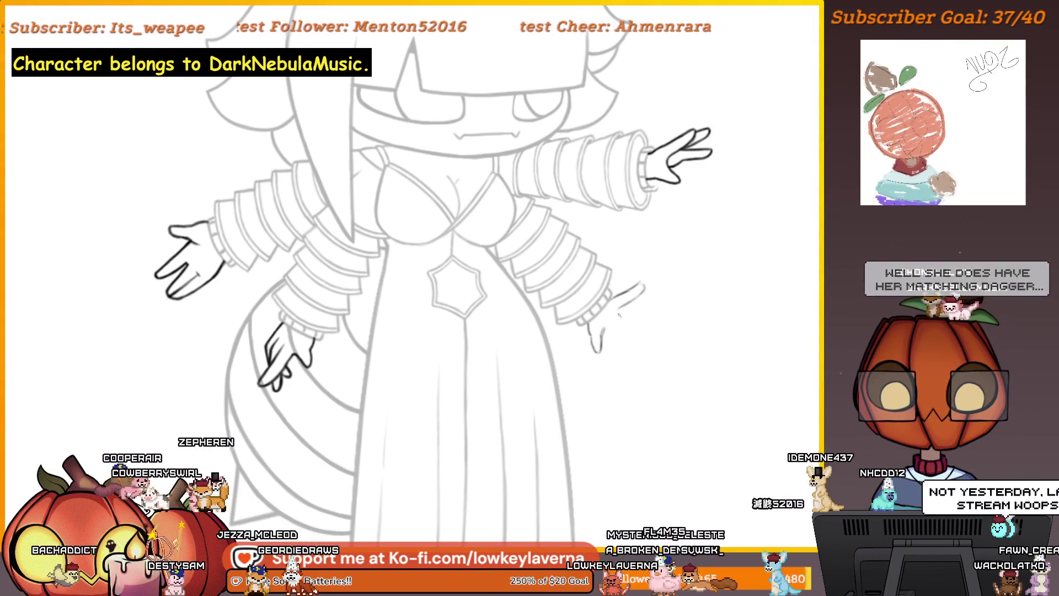
key(h)
mouse_move(179, 256)
mouse_down()
mouse_move(295, 293)
mouse_move(277, 301)
mouse_up()
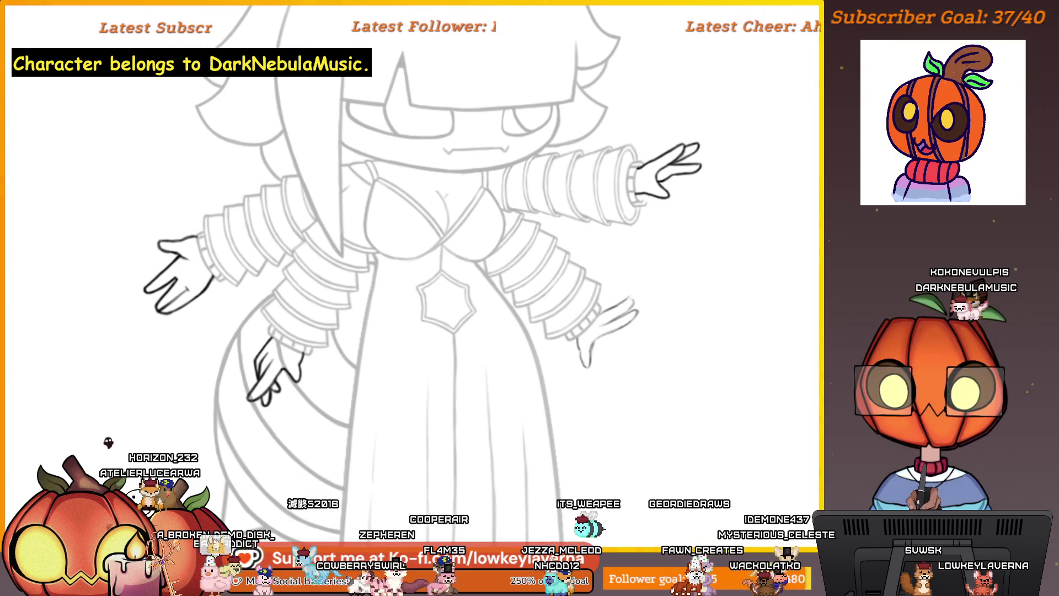
scroll(648, 309, up, 1)
scroll(648, 308, up, 1)
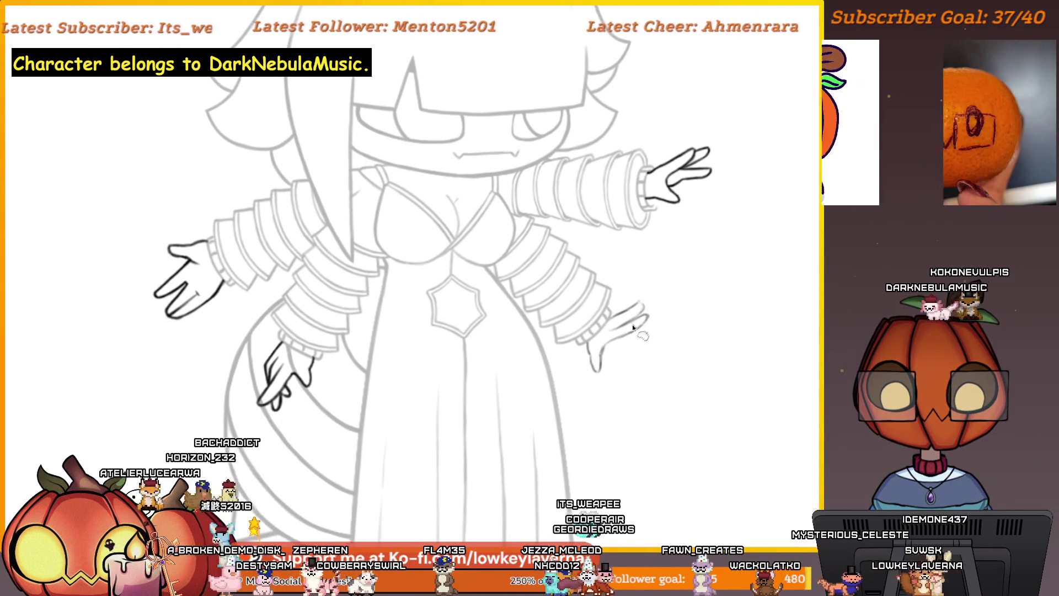
scroll(648, 308, up, 1)
Step: Free-transform the lower-right hand, rotating it clockwise, and commit the change
mouse_move(648, 308)
mouse_down()
mouse_move(692, 331)
mouse_move(703, 317)
mouse_up()
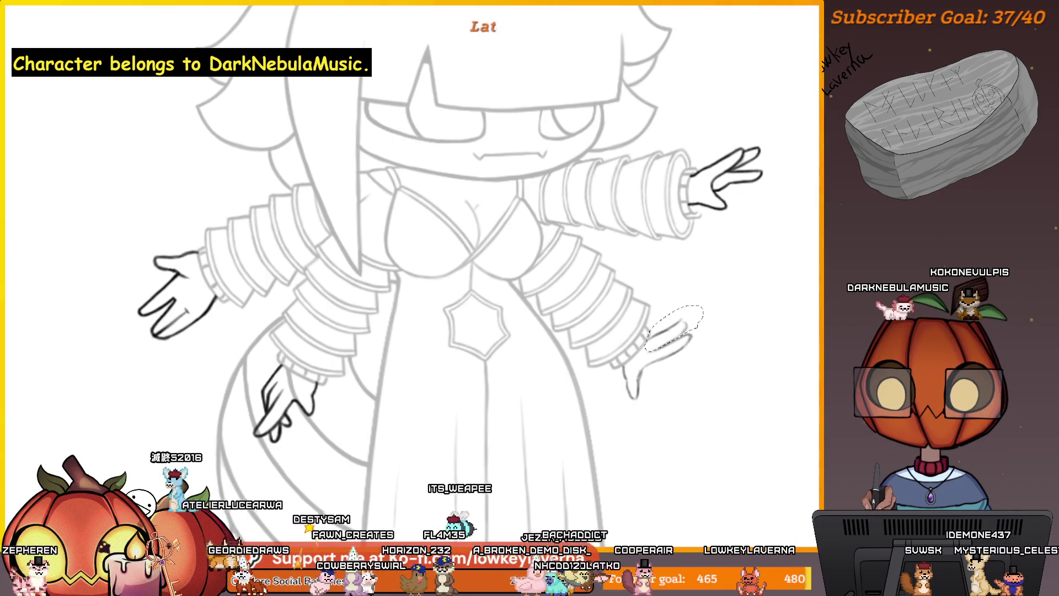
key(ctrl+t)
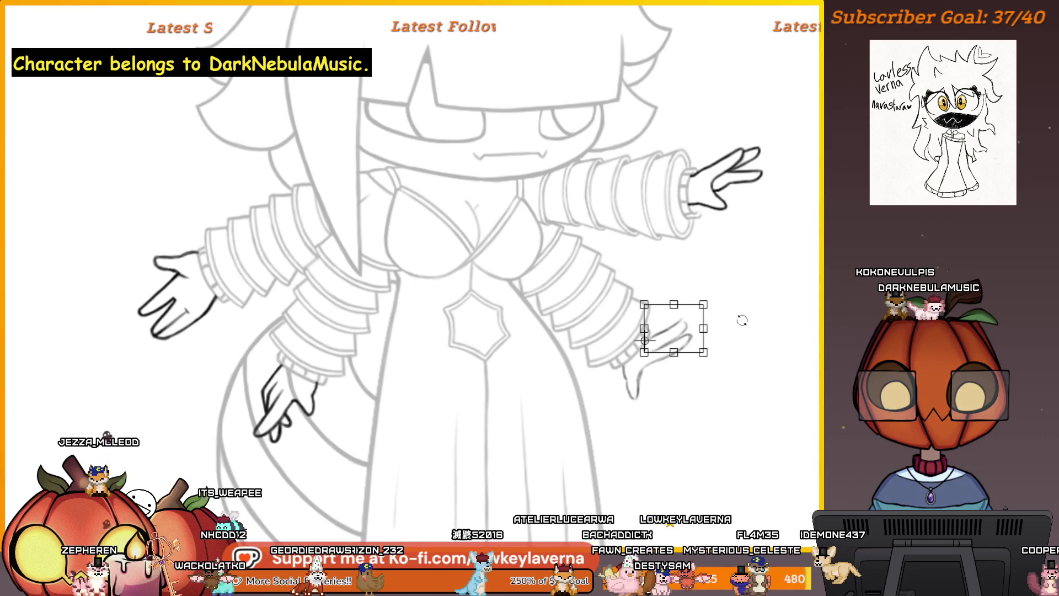
drag(744, 320, 745, 329)
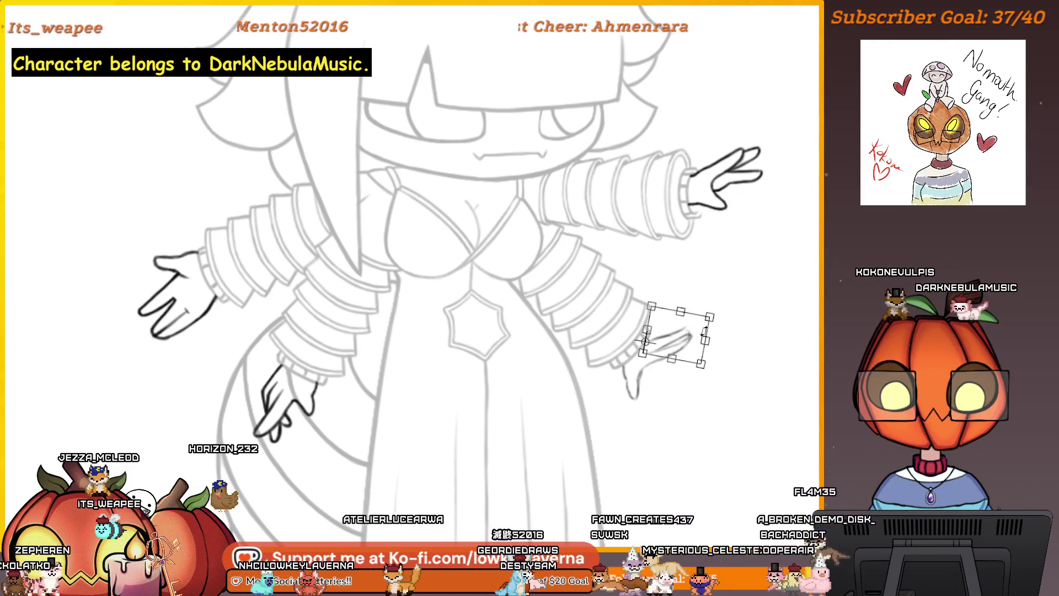
key(Return)
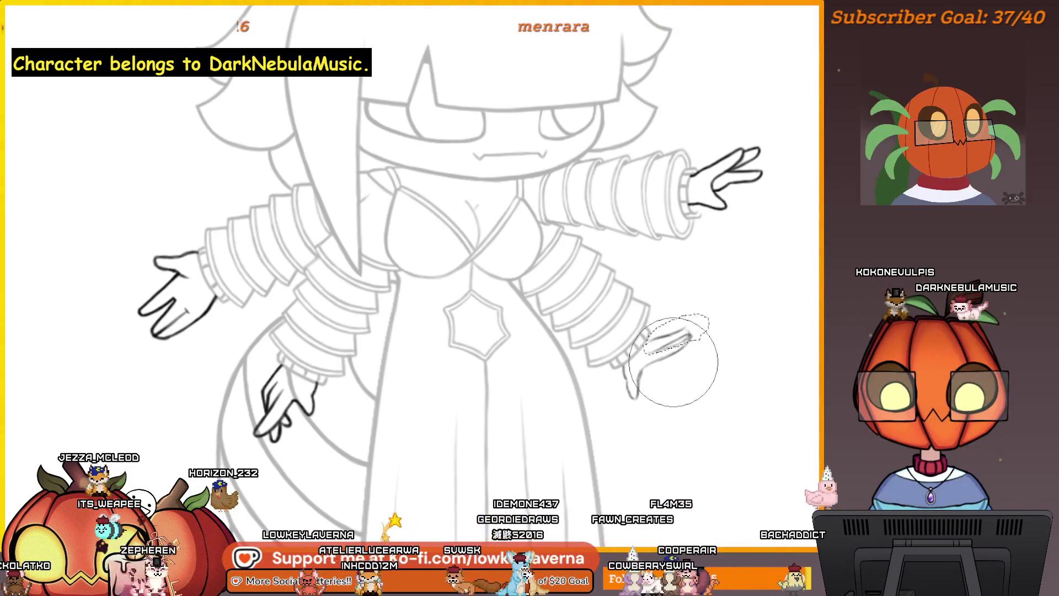
key(Return)
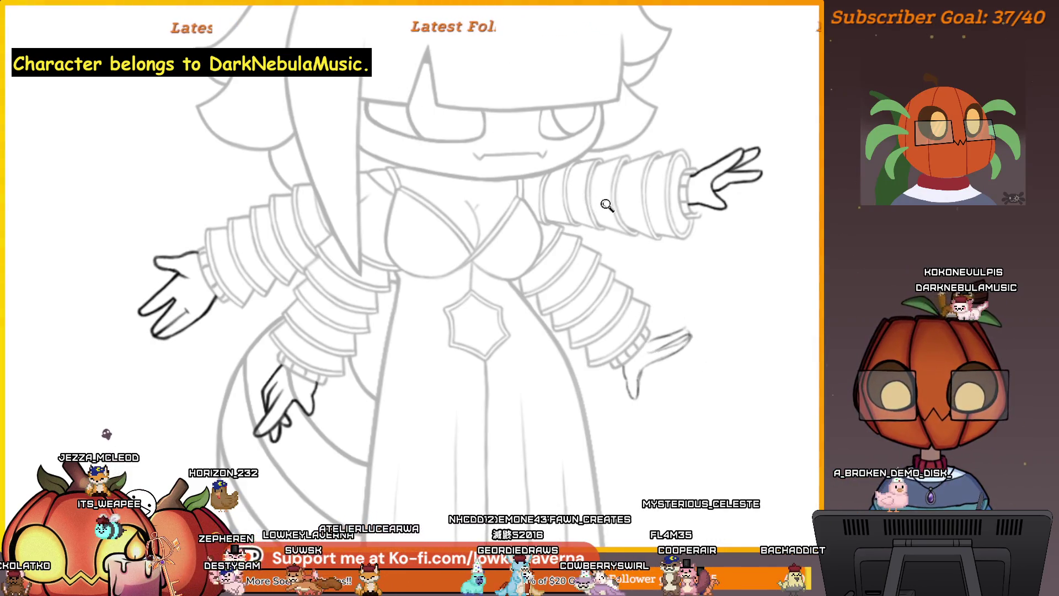
alt+click(606, 205)
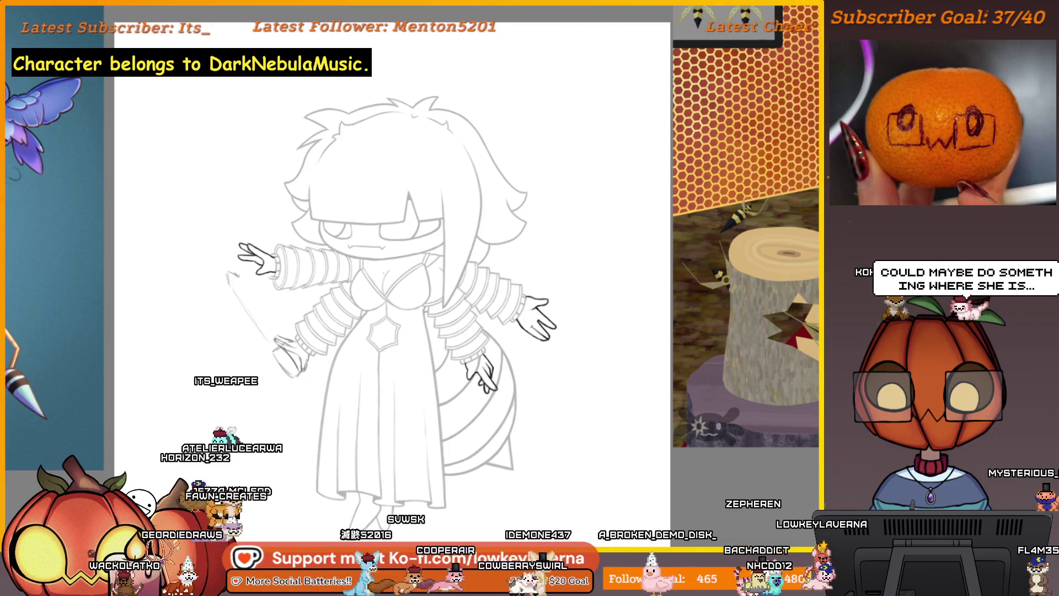
Step: Ink a darker line along the sword blade, view it flipped horizontally with a larger brush
drag(228, 275, 274, 338)
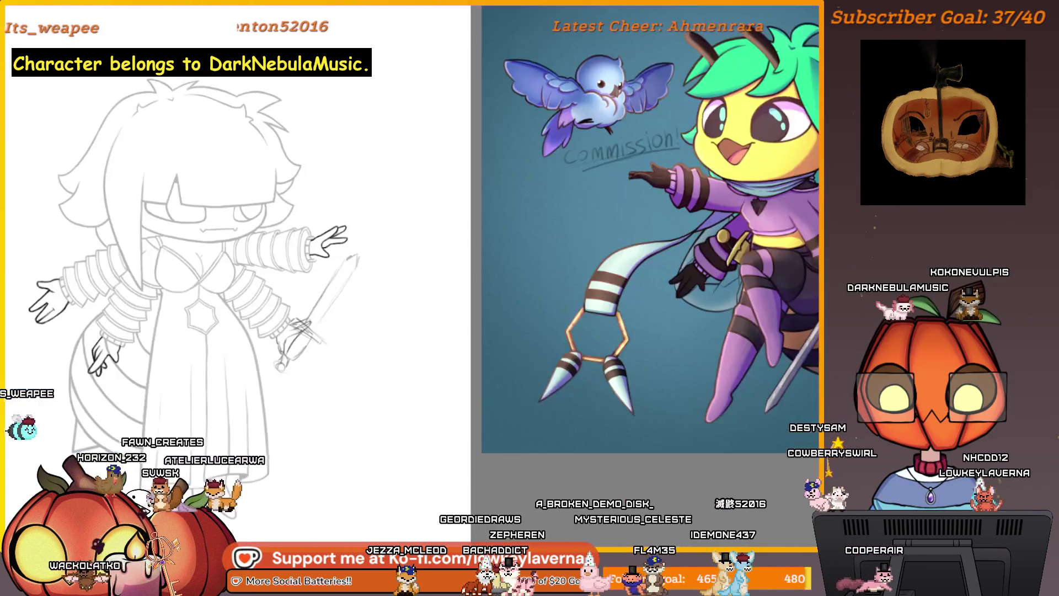
key(m)
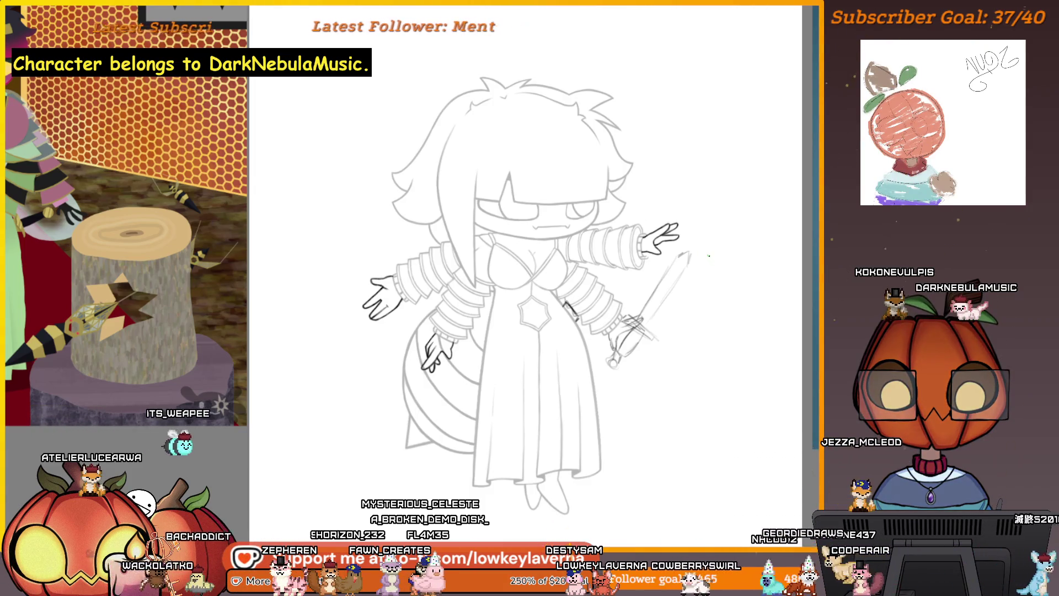
key(e)
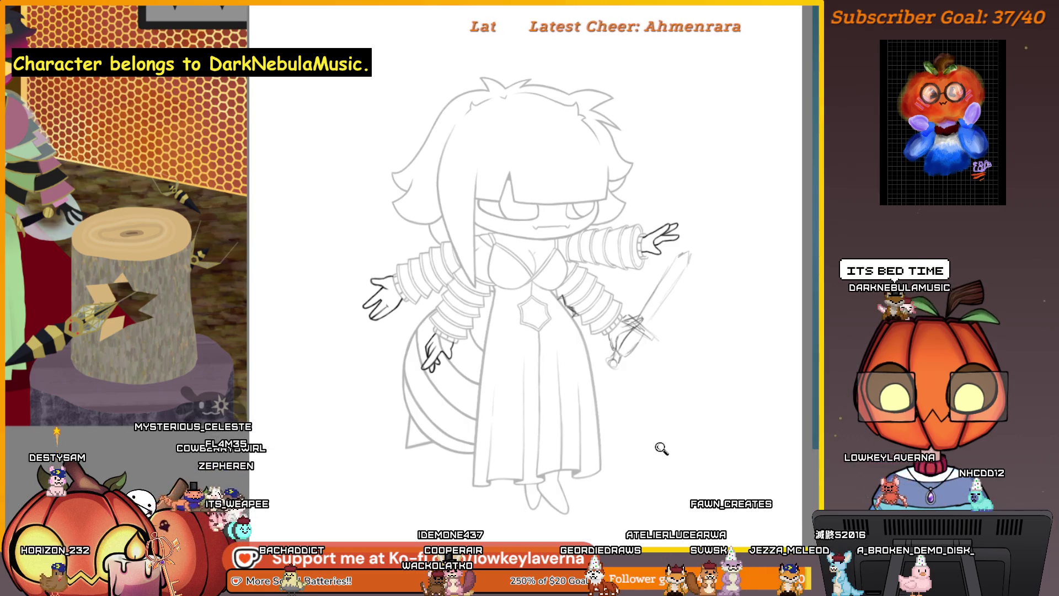
scroll(661, 448, up, 2)
scroll(707, 435, up, 2)
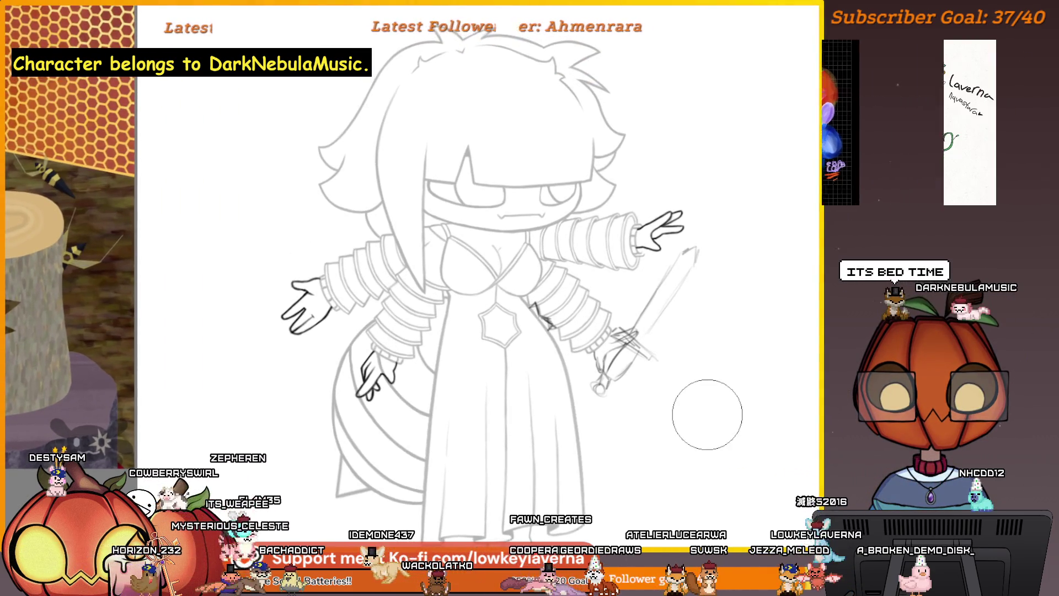
scroll(698, 447, up, 2)
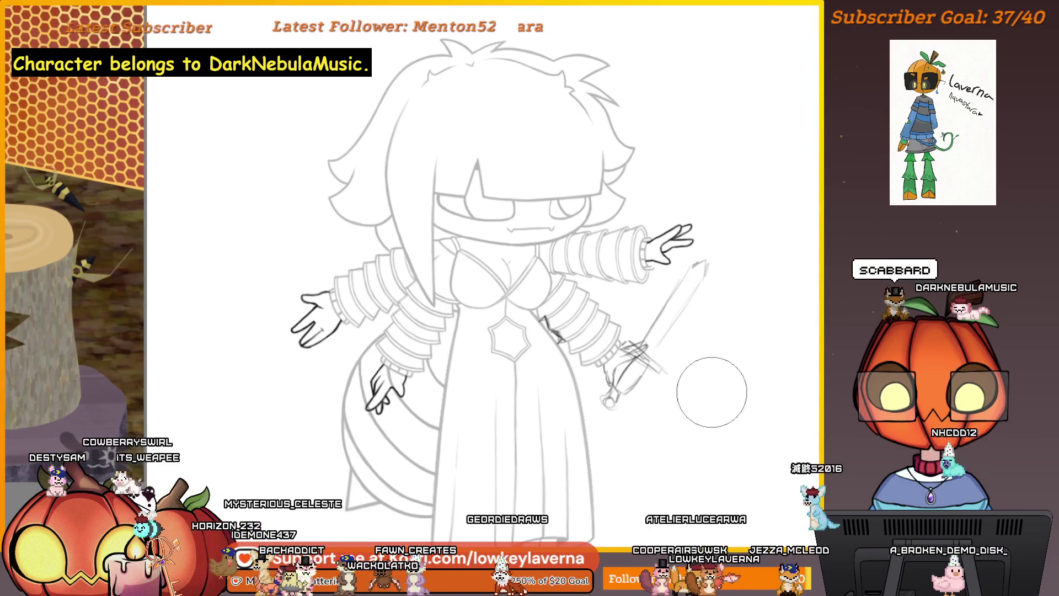
scroll(714, 390, up, 1)
scroll(720, 380, up, 1)
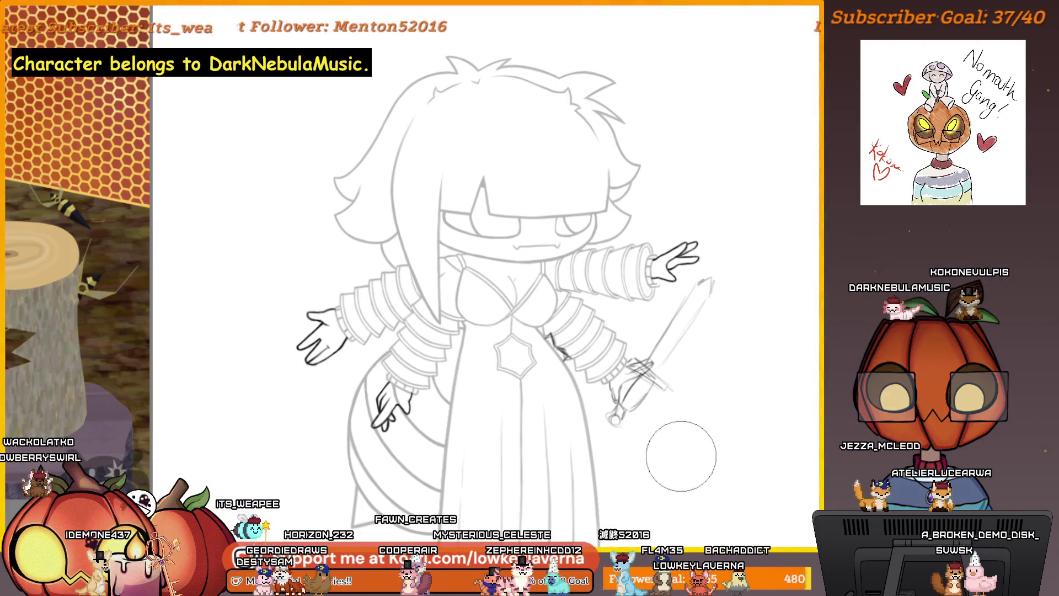
Step: Nudge the canvas view slightly up and right
drag(673, 471, 685, 467)
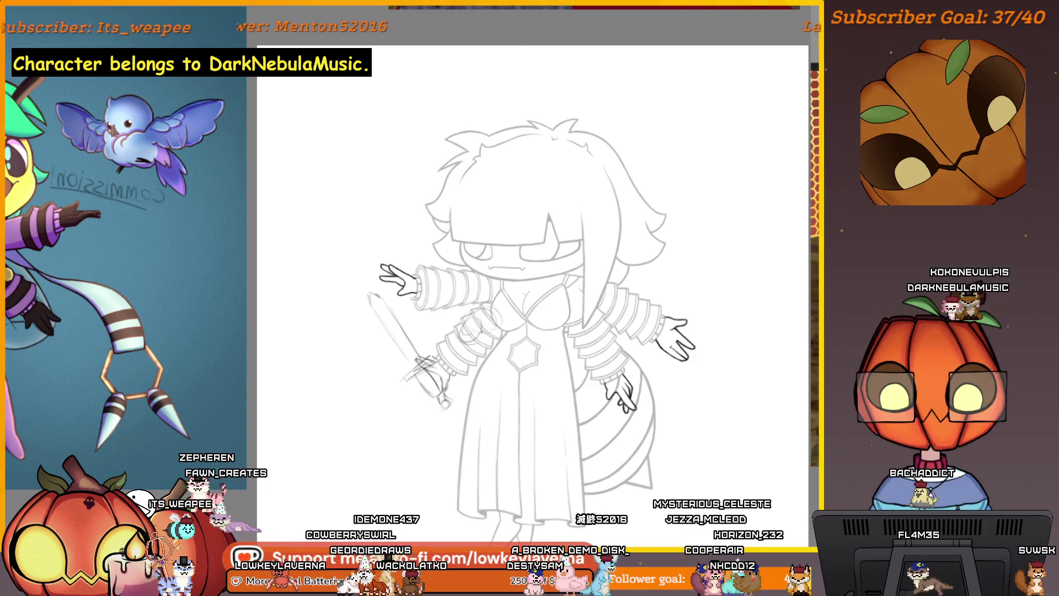
Step: Add a short sleeve stroke, enlarge the brush and view the sketch mirrored horizontally
drag(488, 329, 466, 351)
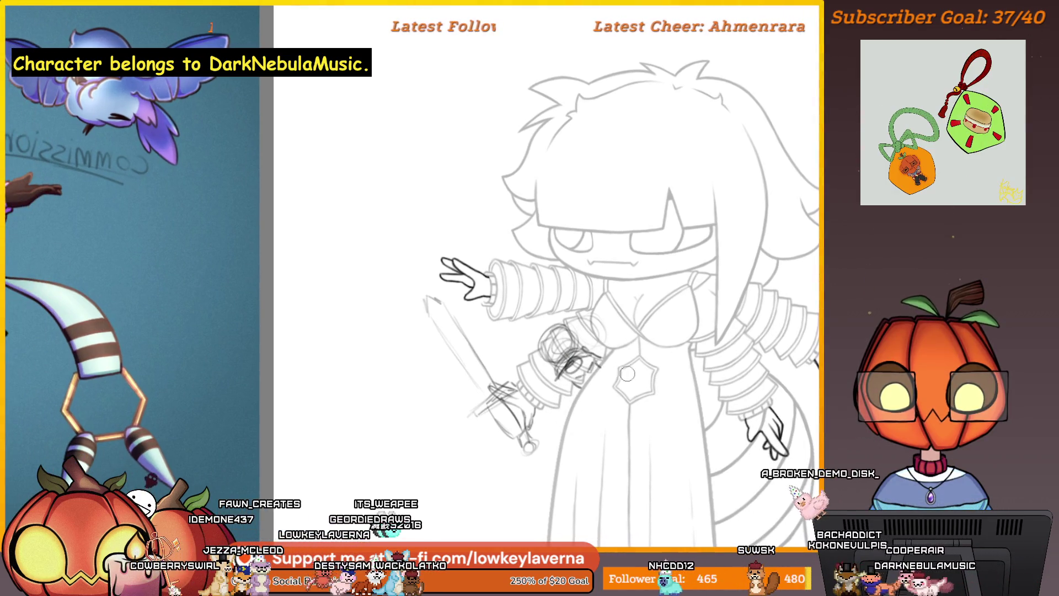
key(e)
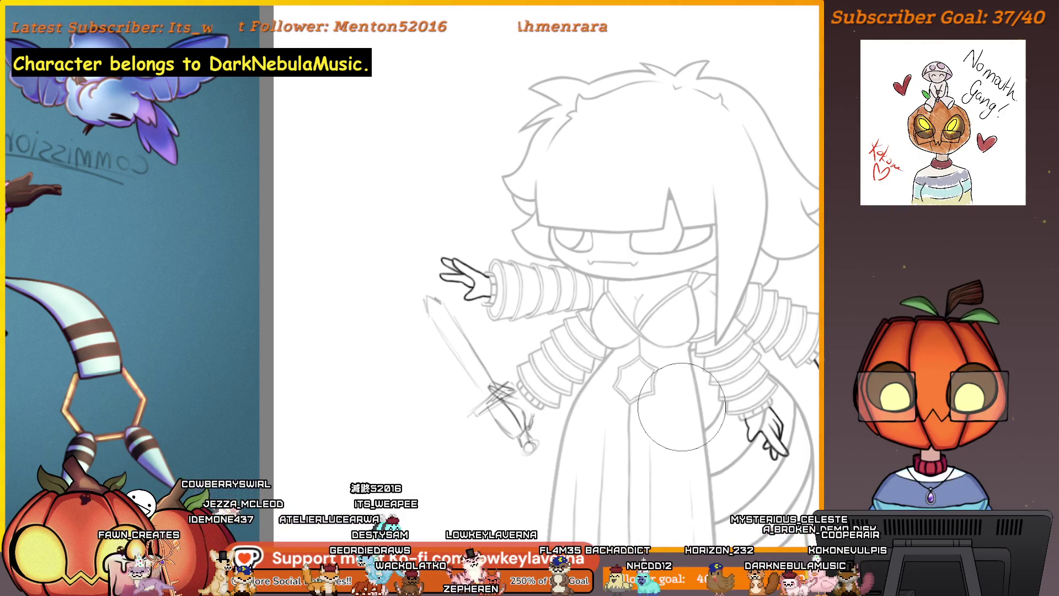
key(e)
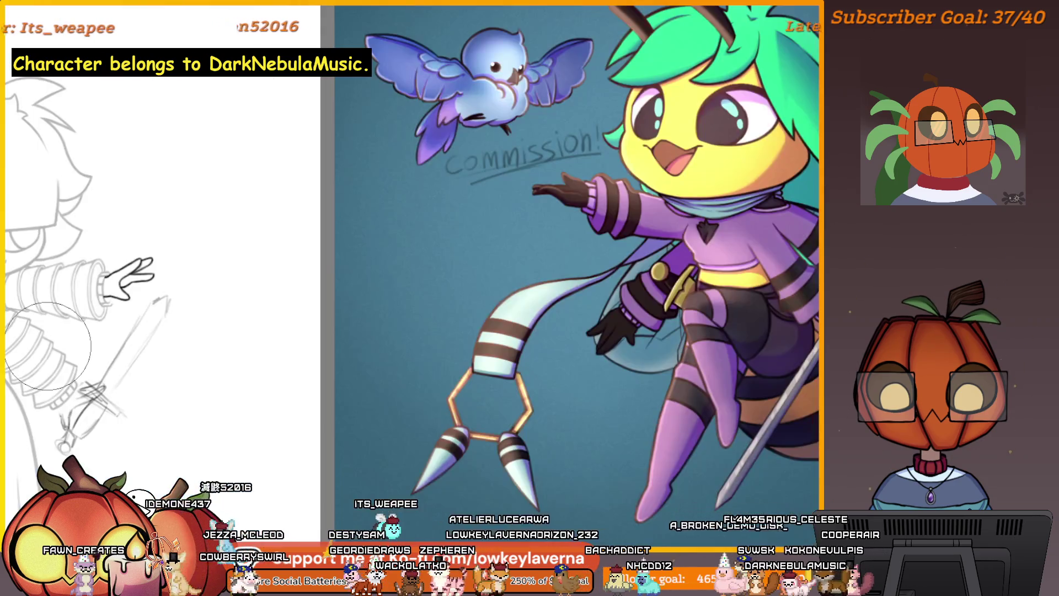
drag(546, 346, 260, 456)
key(m)
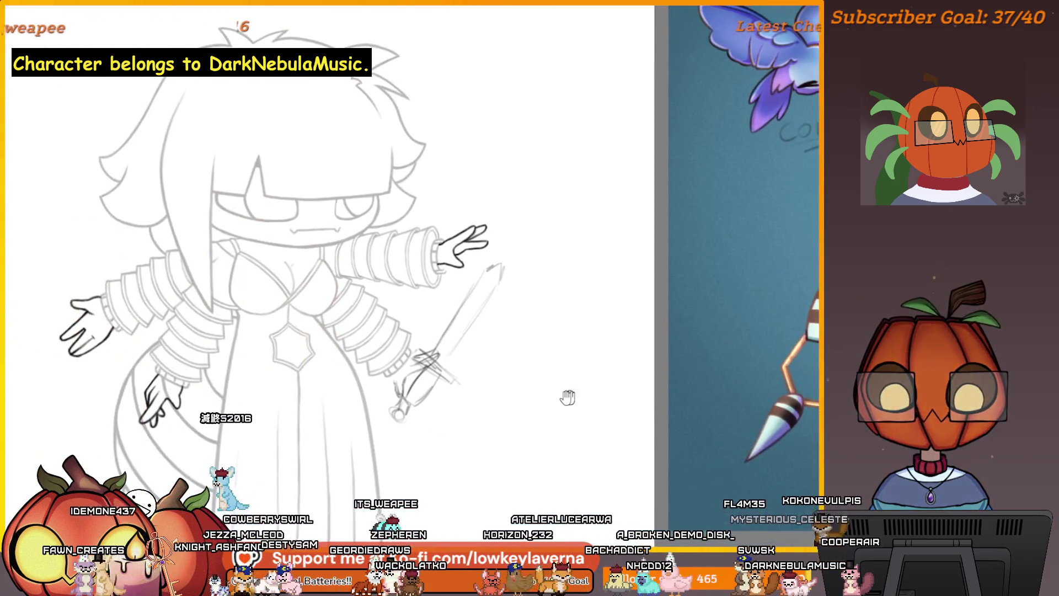
scroll(621, 386, down, 2)
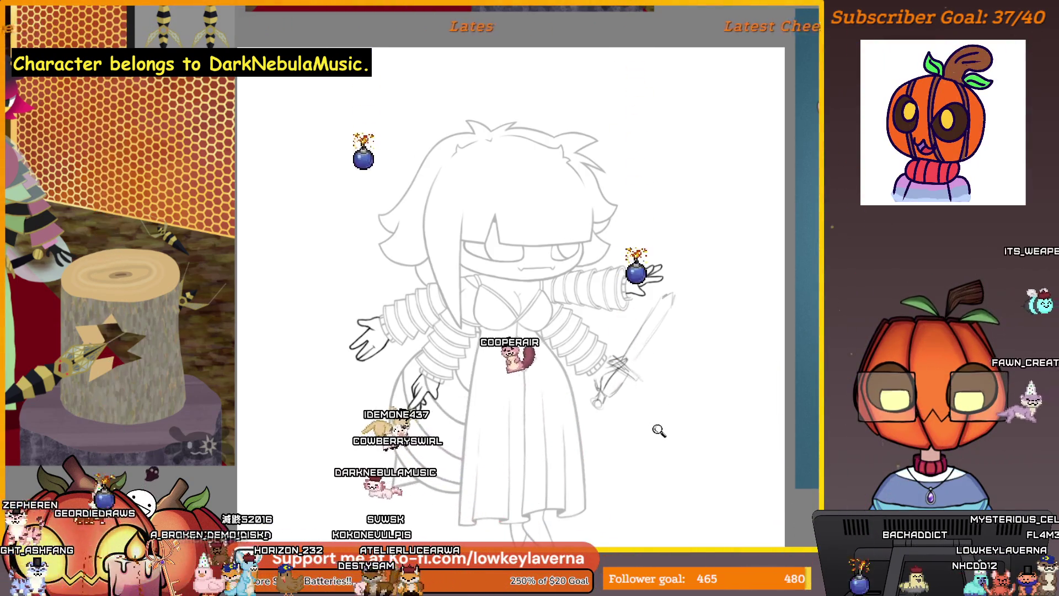
scroll(654, 428, up, 2)
Step: Shift the drawing slightly right and down toward the reference
drag(620, 407, 678, 440)
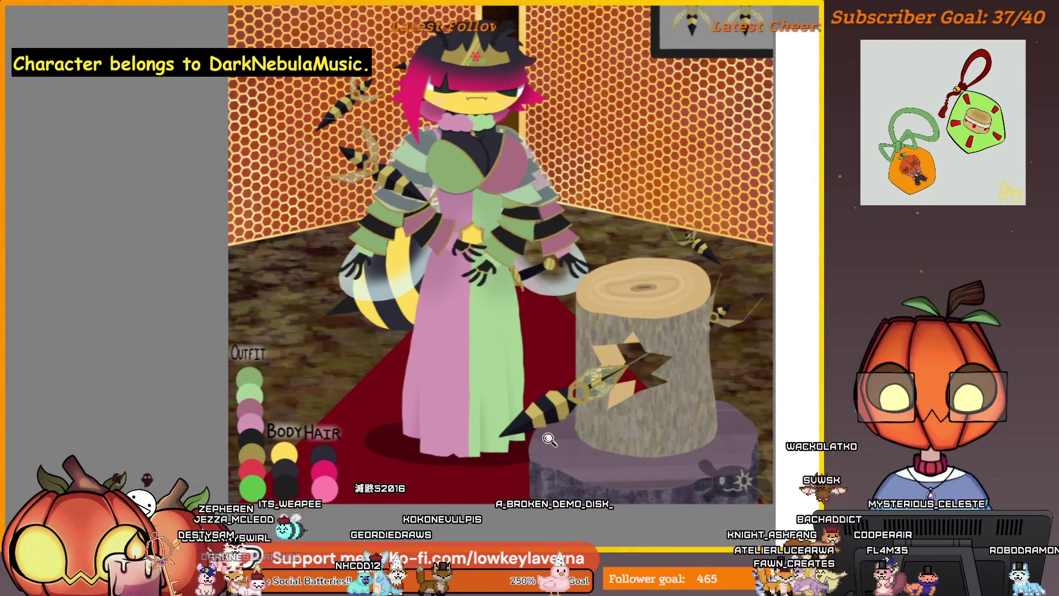
Step: Zoom in closely on the bee character reference's lower body
drag(550, 438, 619, 367)
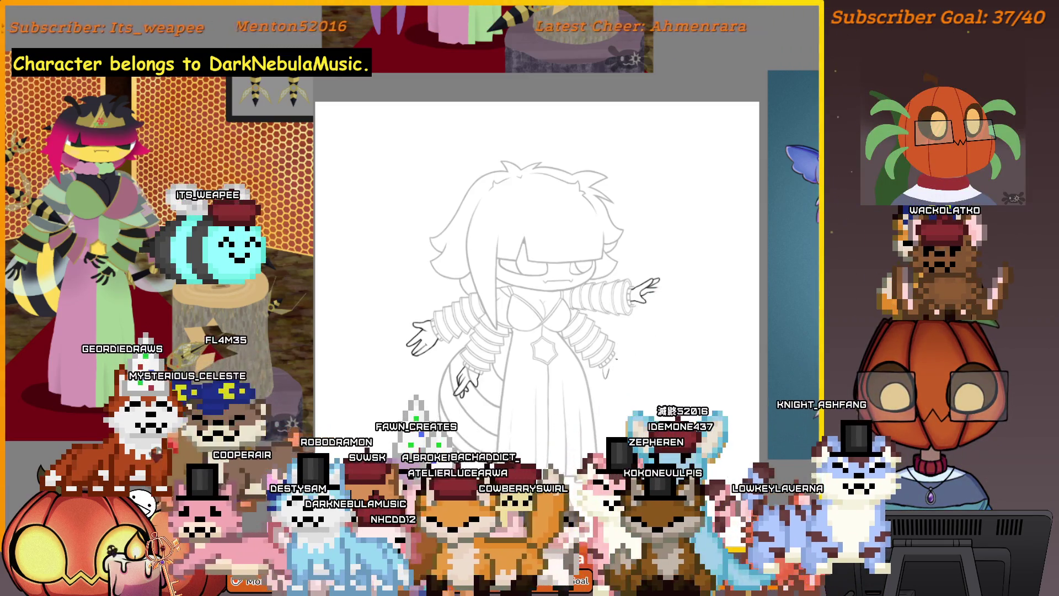
Step: Draw a darker curved tail stroke, redo the sword sketch and mirror the view
drag(644, 338, 611, 364)
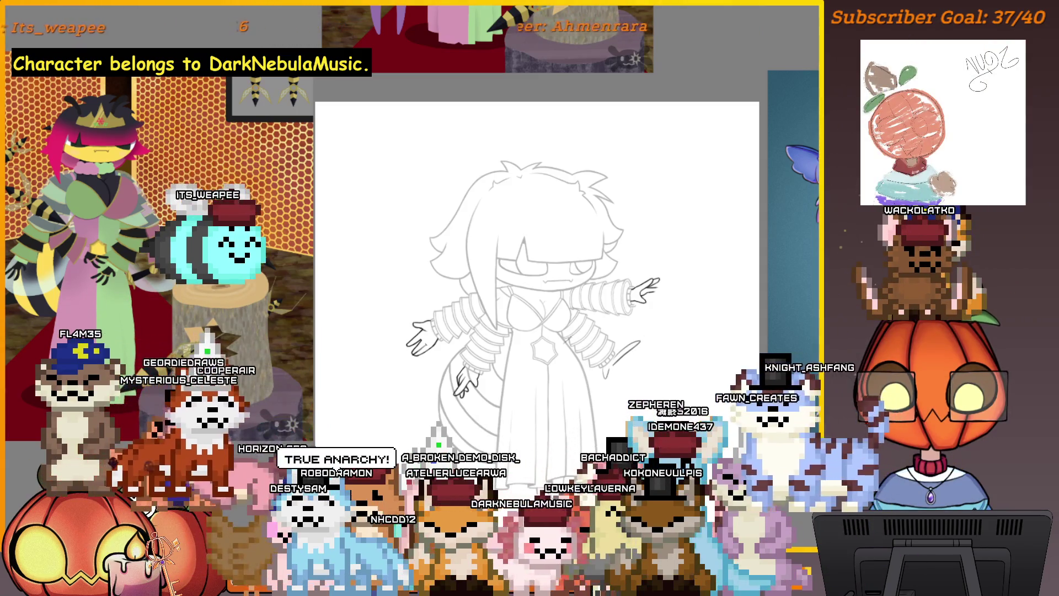
key(ctrl+y)
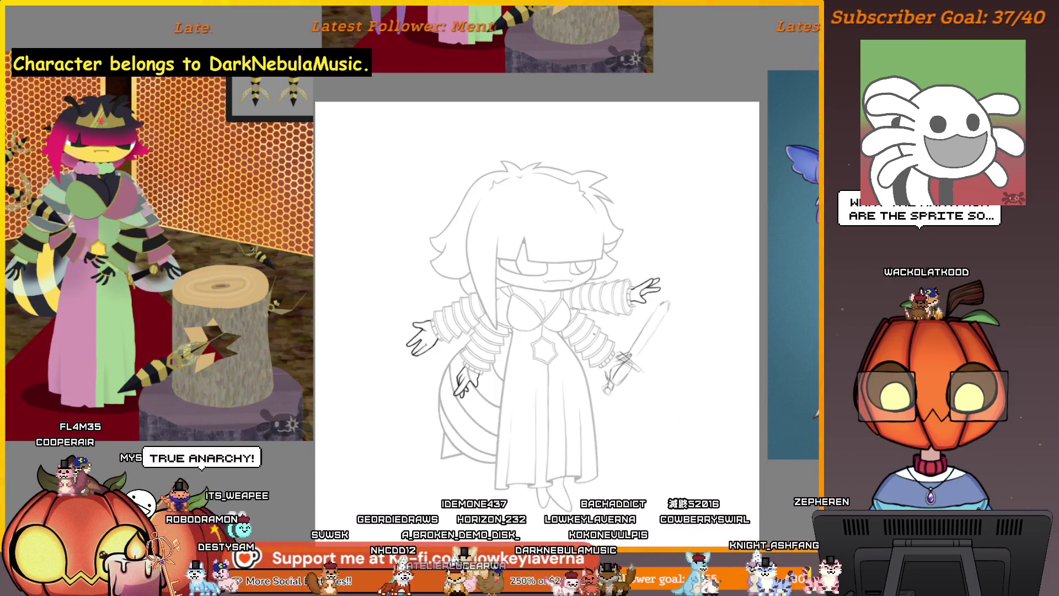
key(m)
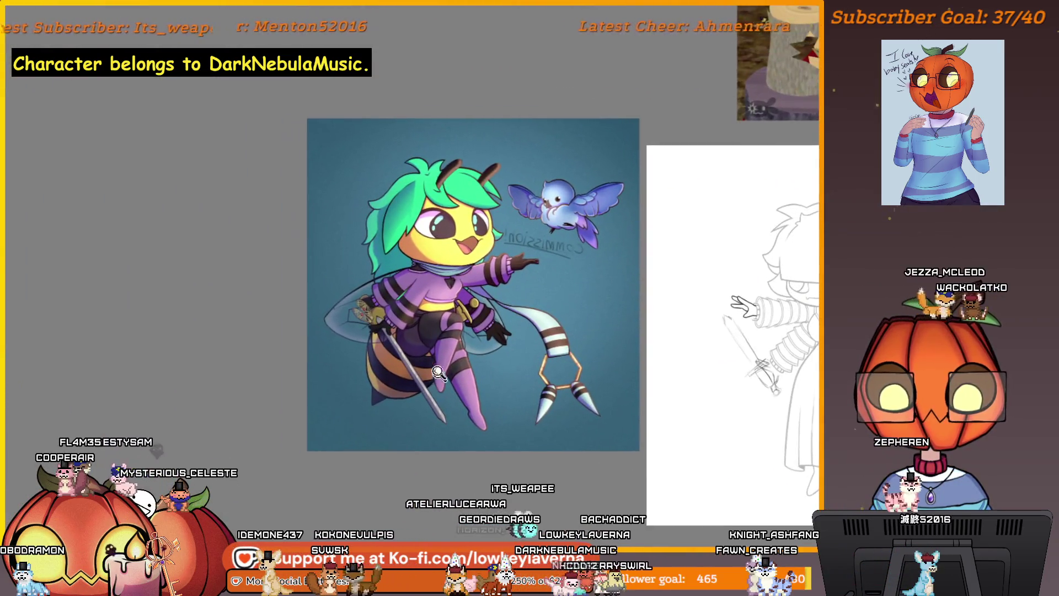
scroll(458, 369, down, 3)
scroll(471, 377, up, 3)
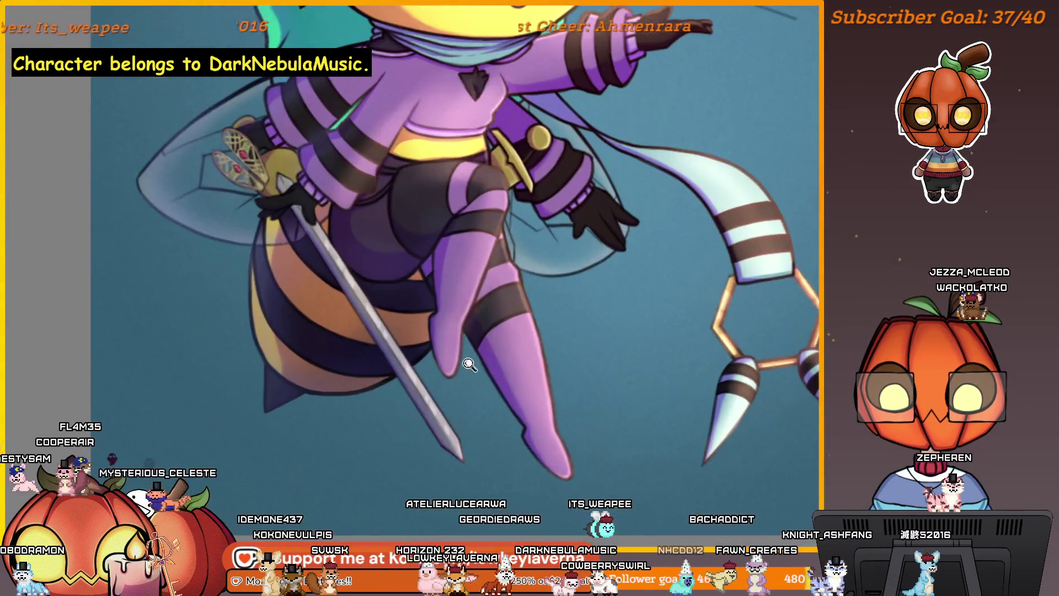
scroll(497, 389, down, 3)
scroll(512, 399, down, 1)
scroll(512, 399, down, 2)
scroll(480, 364, up, 2)
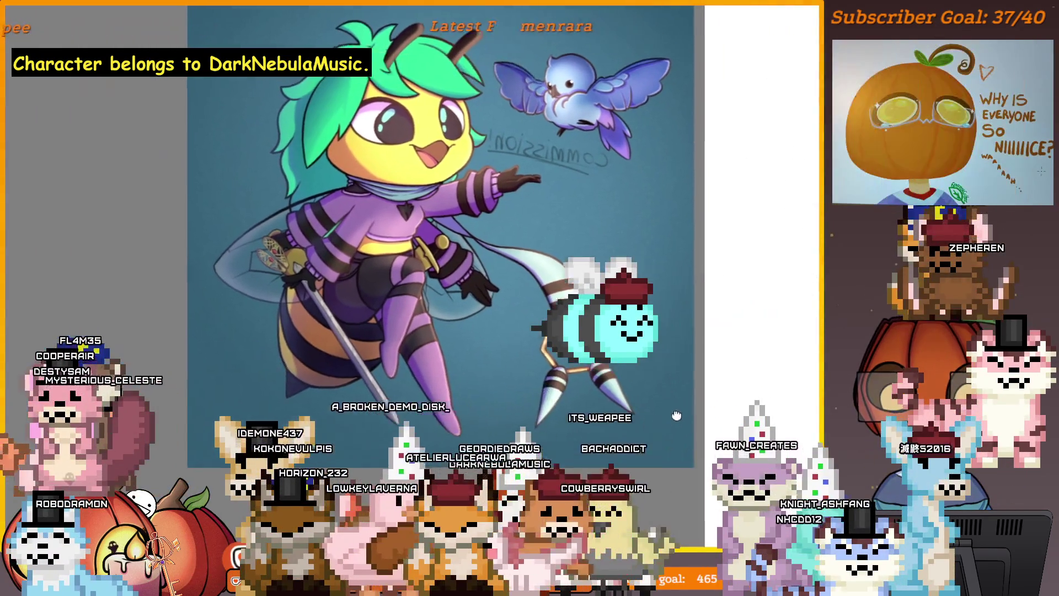
scroll(393, 290, up, 3)
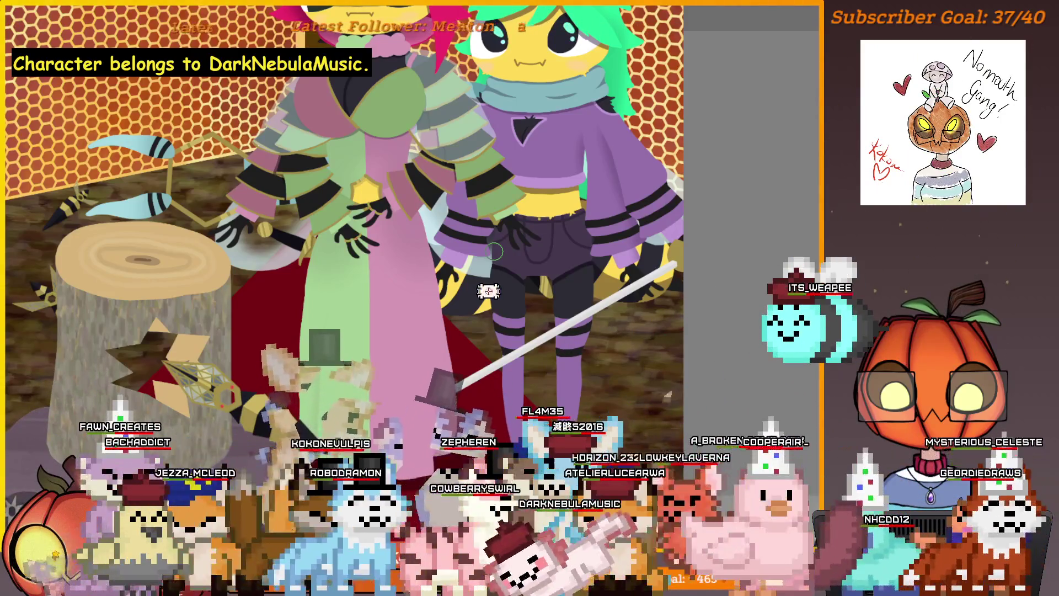
scroll(718, 427, down, 5)
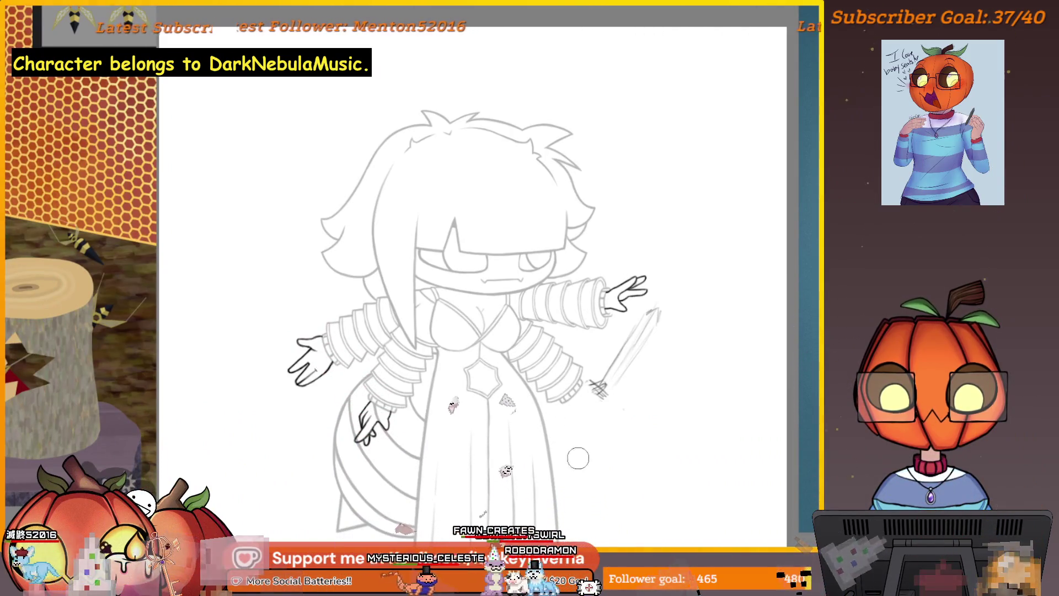
Step: Undo the faint stray stroke beside the raised arm, inspect the hands, then fit the whole drawing in view
key(ctrl+z)
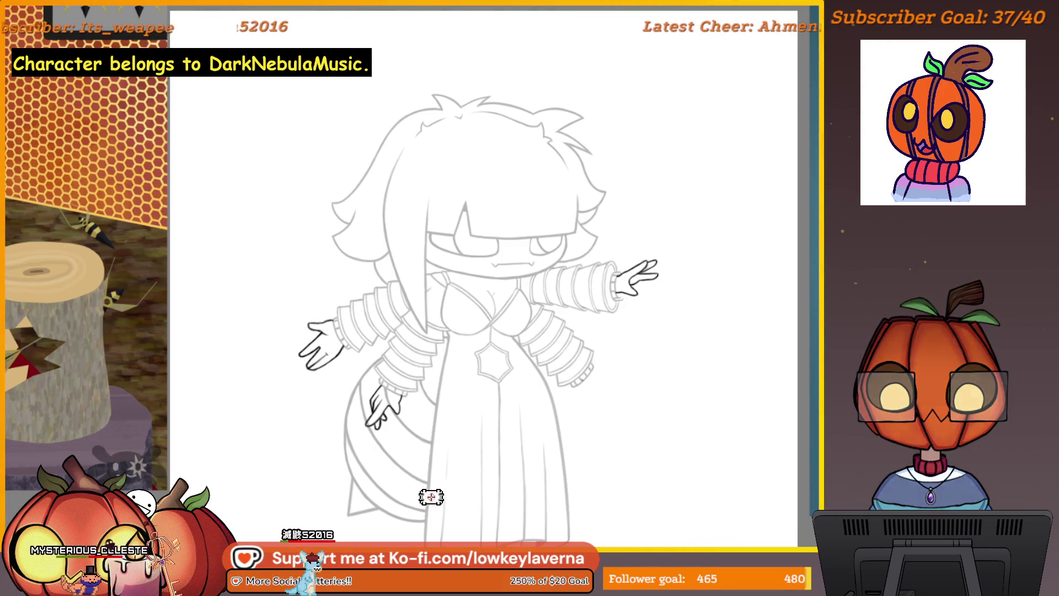
scroll(600, 346, up, 2)
drag(551, 386, 819, 364)
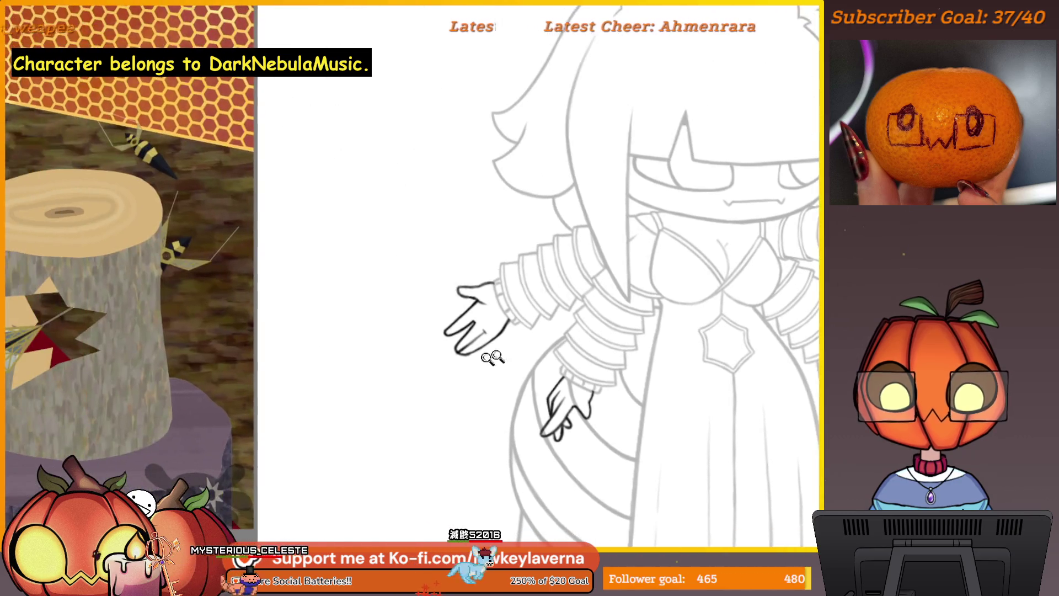
scroll(474, 358, up, 5)
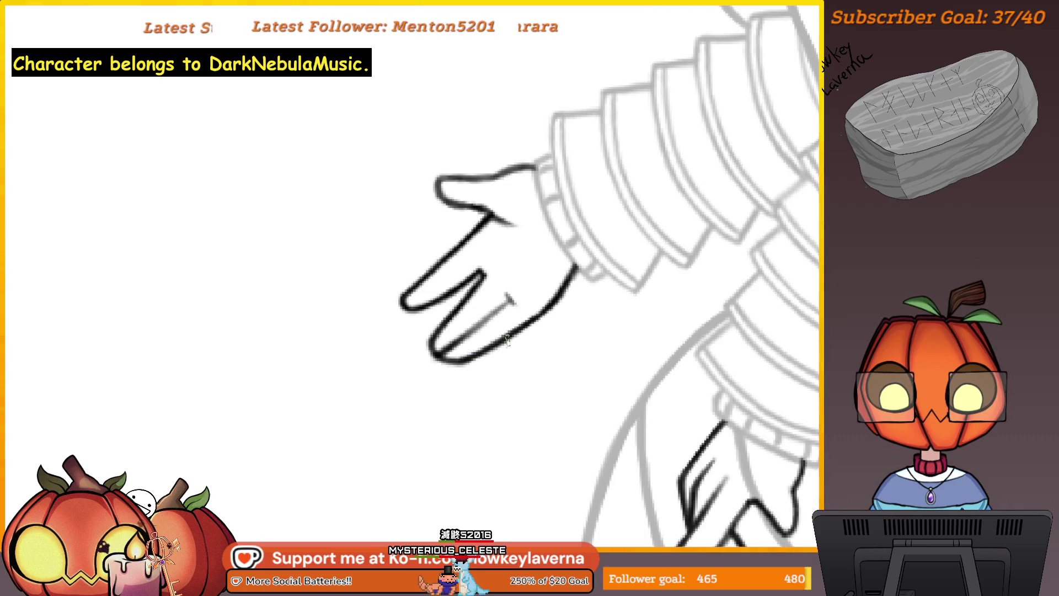
scroll(506, 339, down, 3)
mouse_move(480, 437)
mouse_down()
mouse_move(718, 459)
mouse_move(726, 471)
mouse_up()
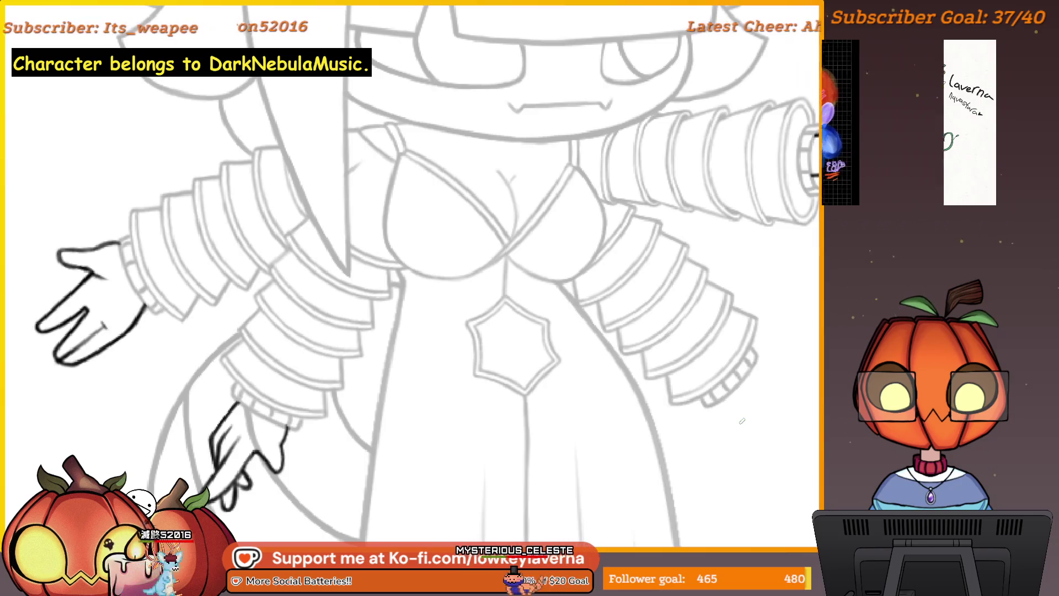
drag(746, 413, 669, 411)
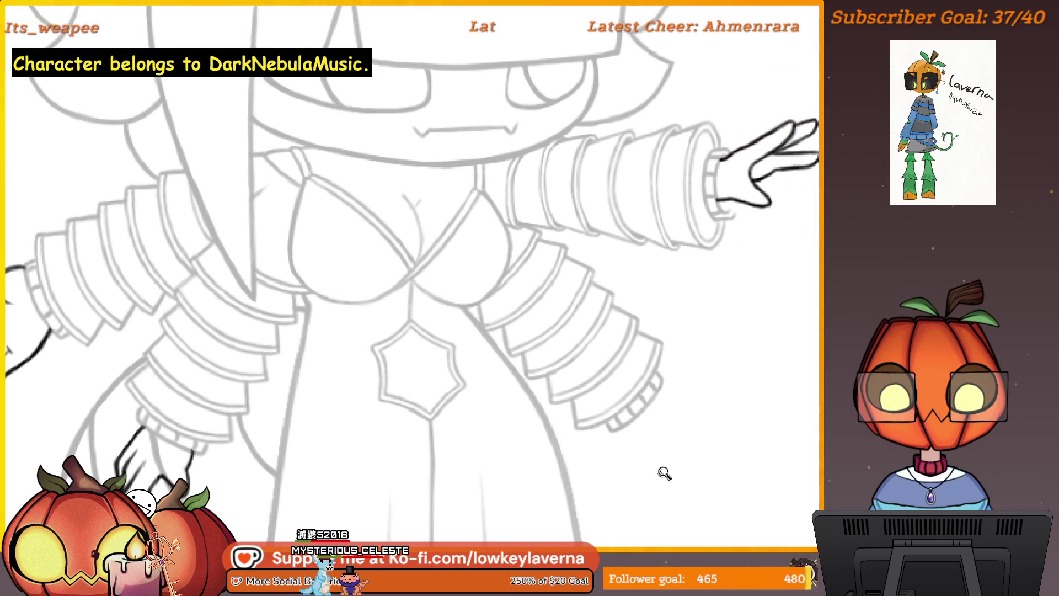
scroll(664, 474, up, 1)
scroll(675, 463, up, 1)
scroll(669, 465, up, 1)
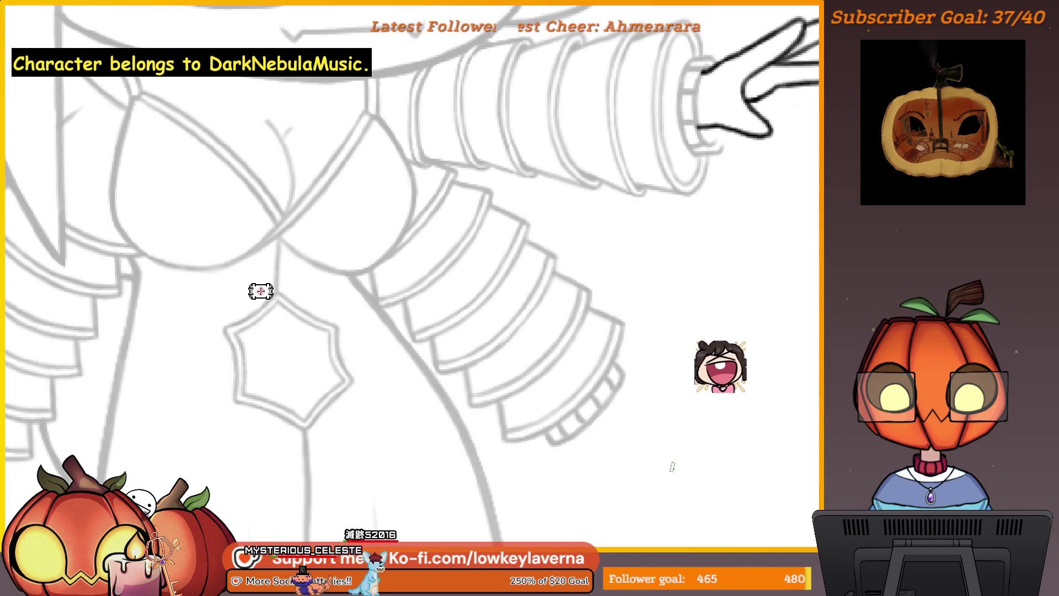
drag(661, 451, 687, 463)
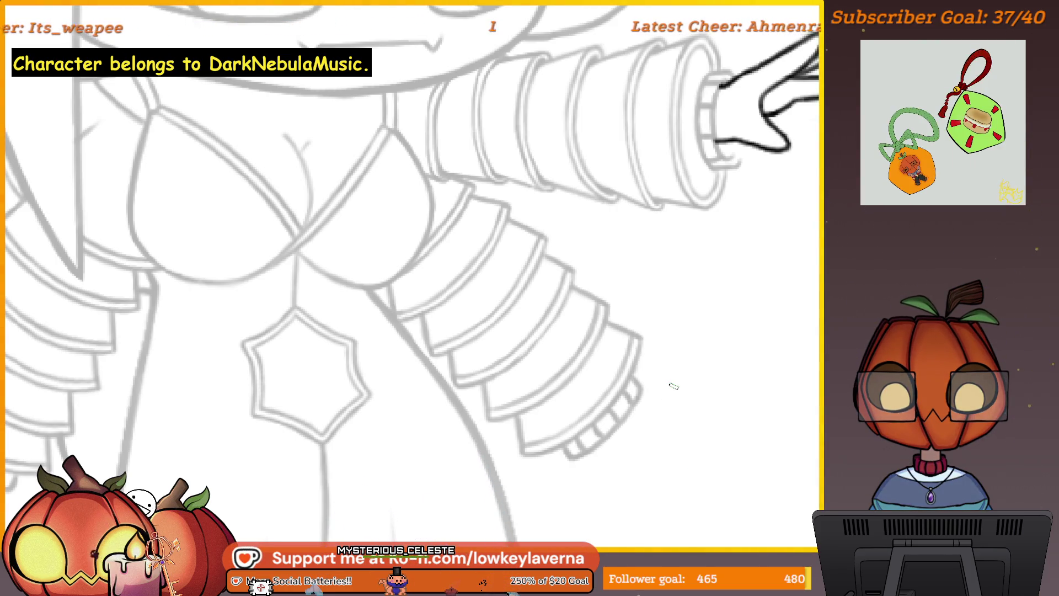
key(ctrl+0)
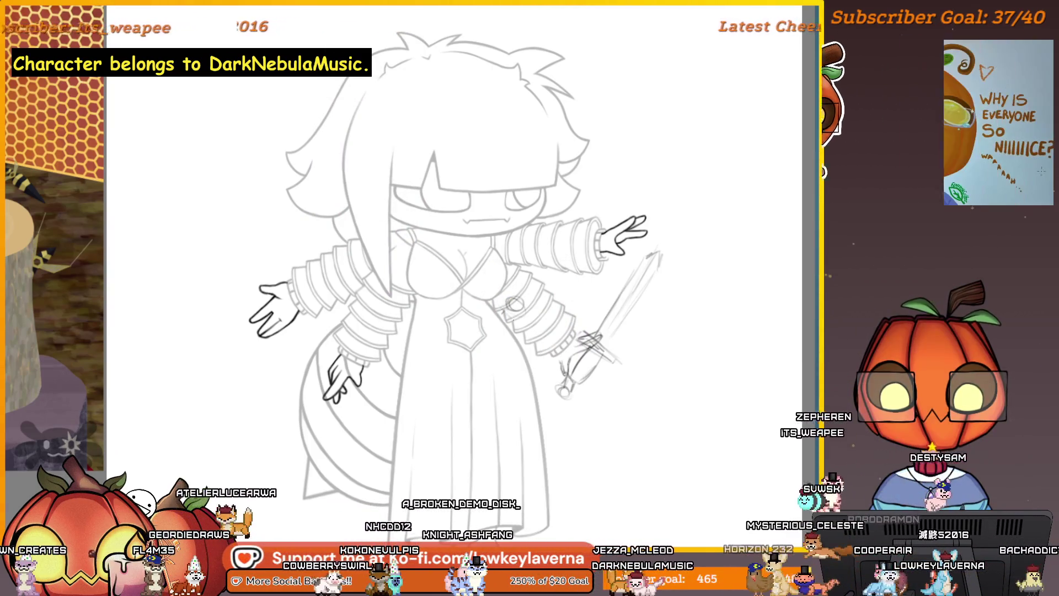
Step: Sketch two short pencil strokes to the right of the sword beside the raised arm
drag(677, 317, 650, 325)
drag(640, 310, 703, 276)
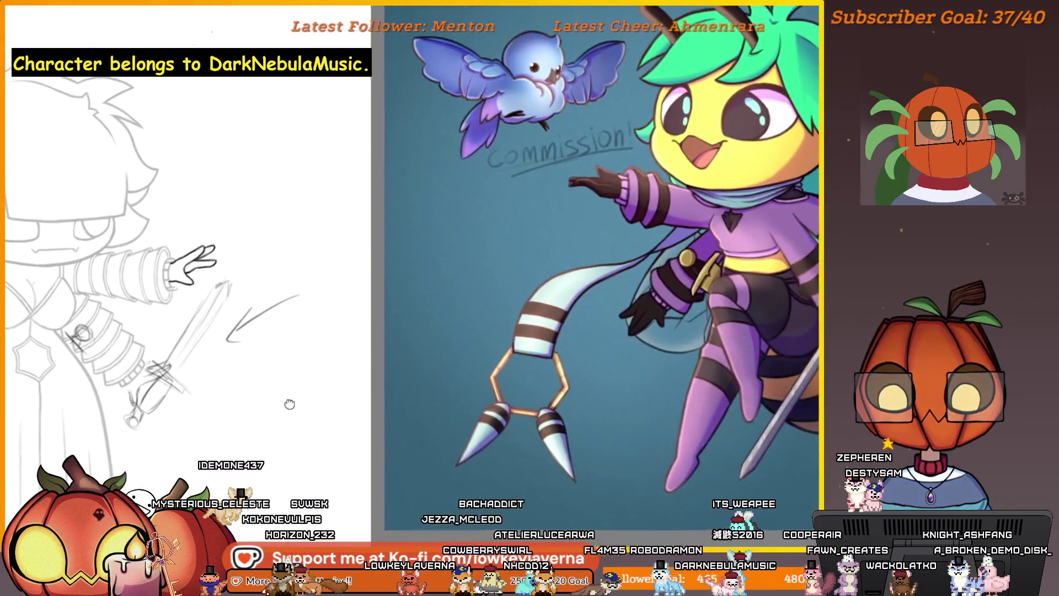
scroll(283, 401, up, 3)
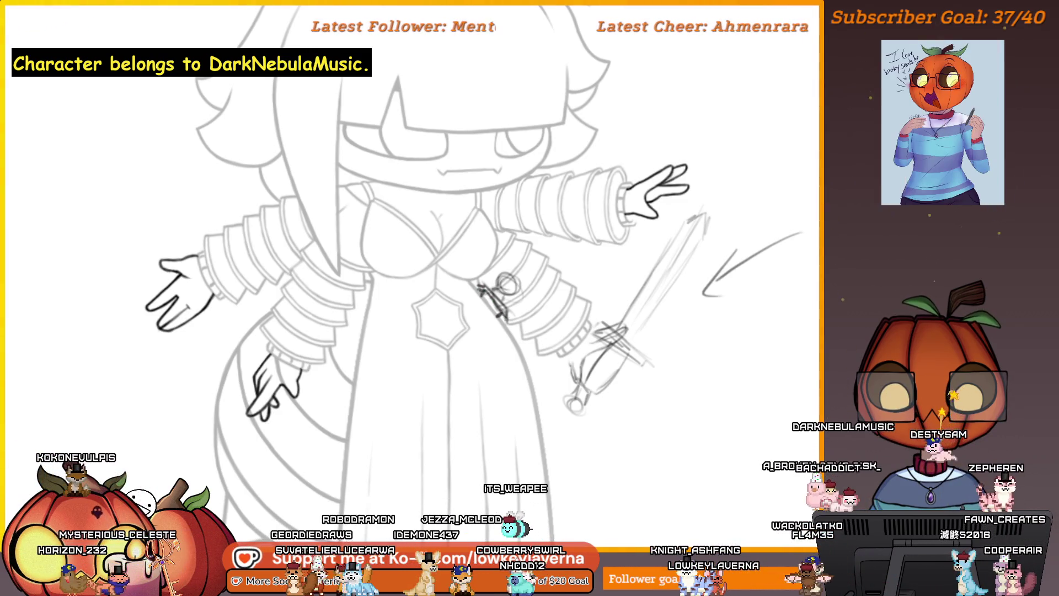
scroll(503, 269, down, 3)
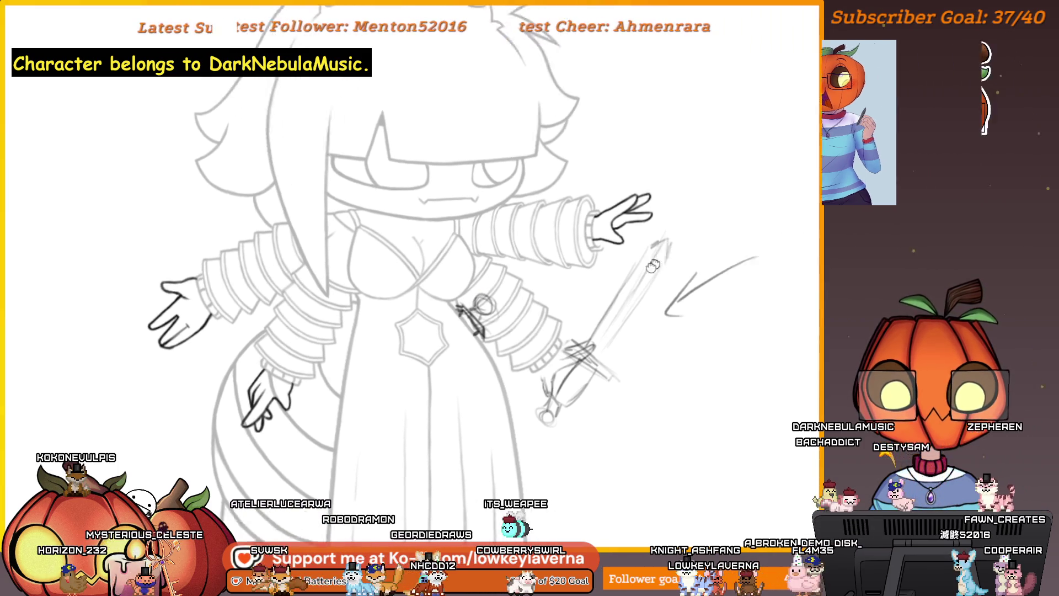
mouse_move(593, 336)
mouse_down()
mouse_move(610, 313)
mouse_move(586, 317)
mouse_up()
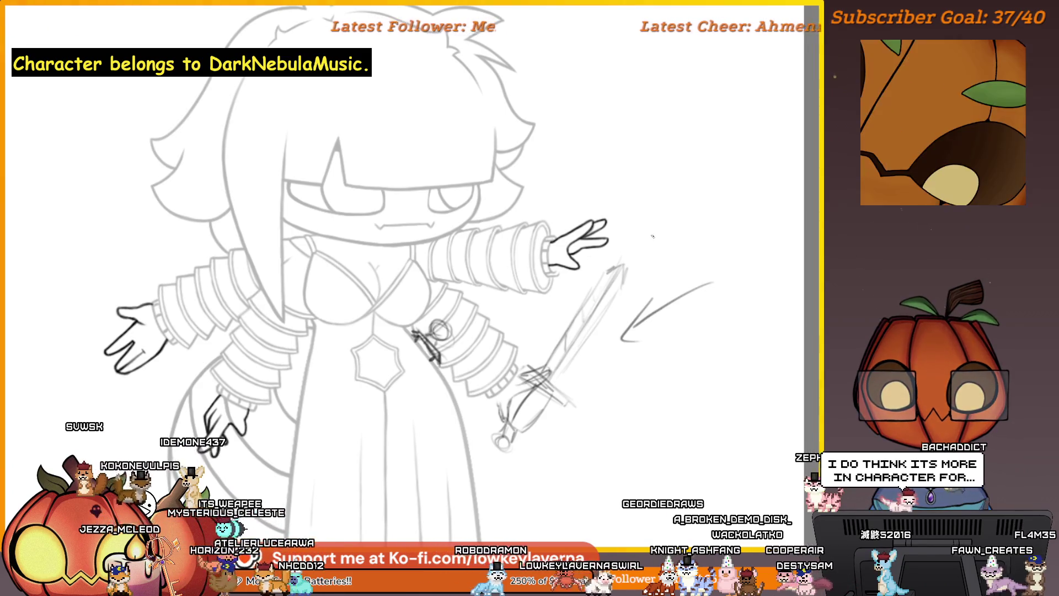
key(m)
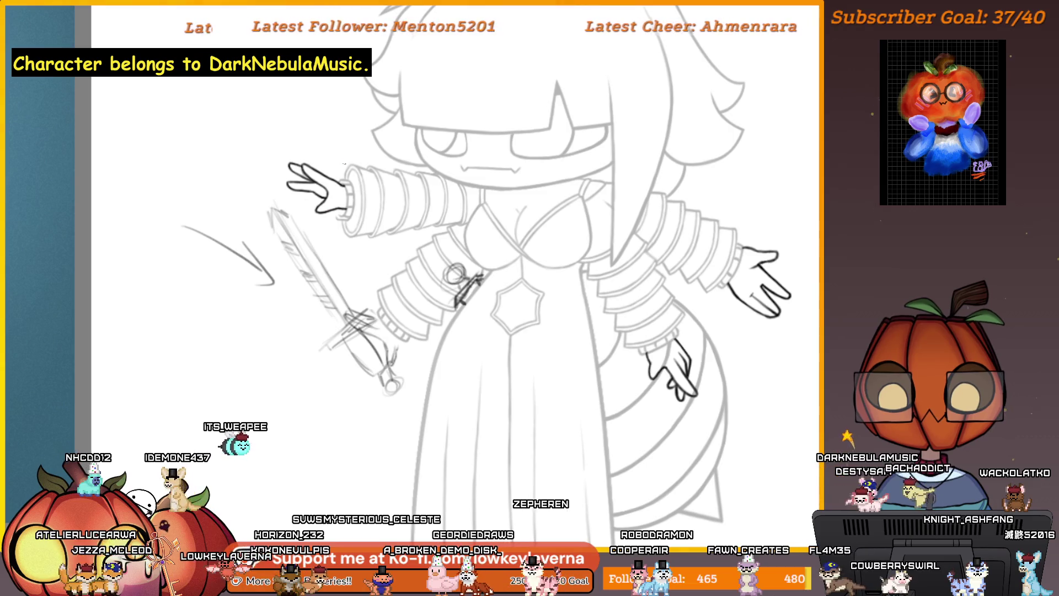
scroll(542, 313, left, 3)
scroll(542, 313, down, 2)
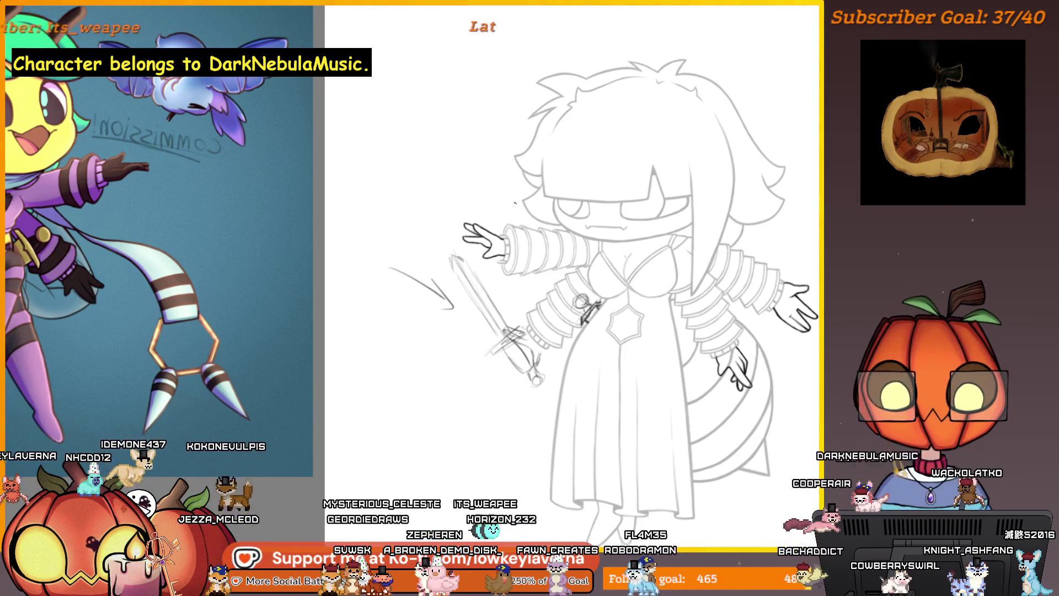
drag(532, 342, 565, 356)
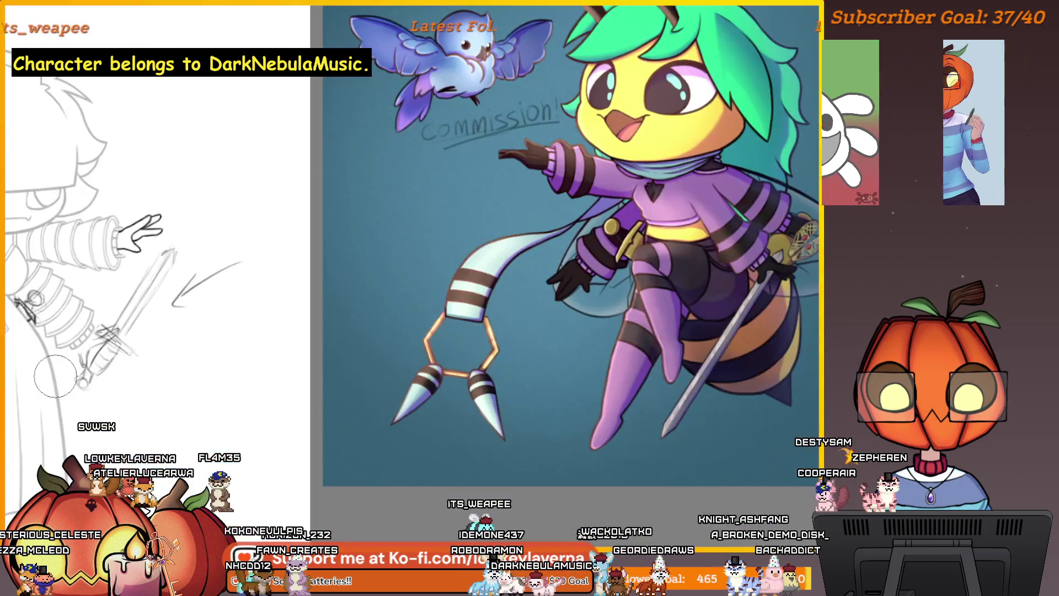
key(m)
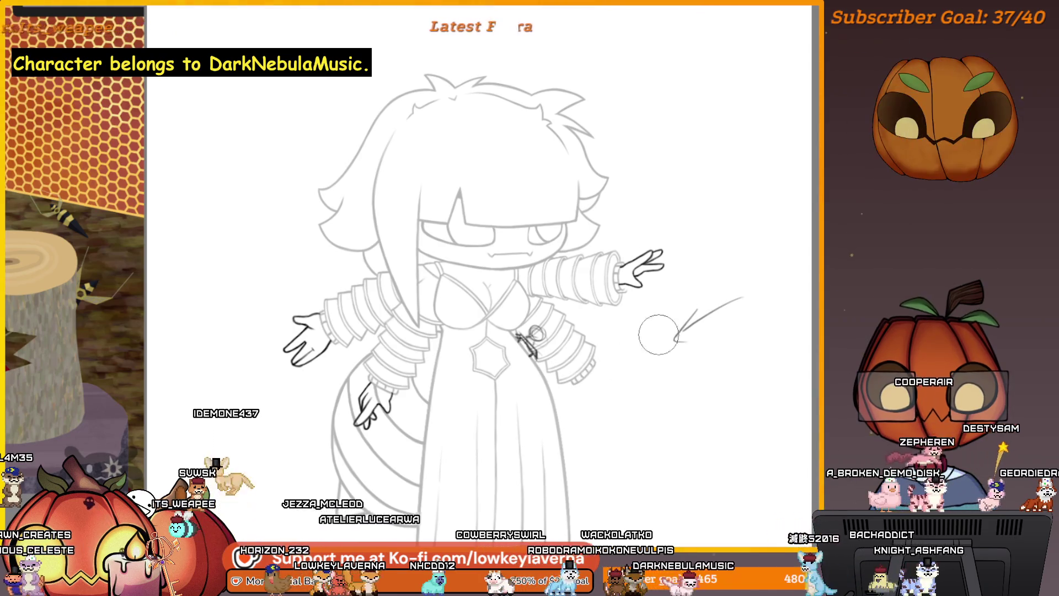
Step: Undo the faint arrow strokes, move to the lower right sleeve and sketch a light hand guide stroke
key(ctrl+z)
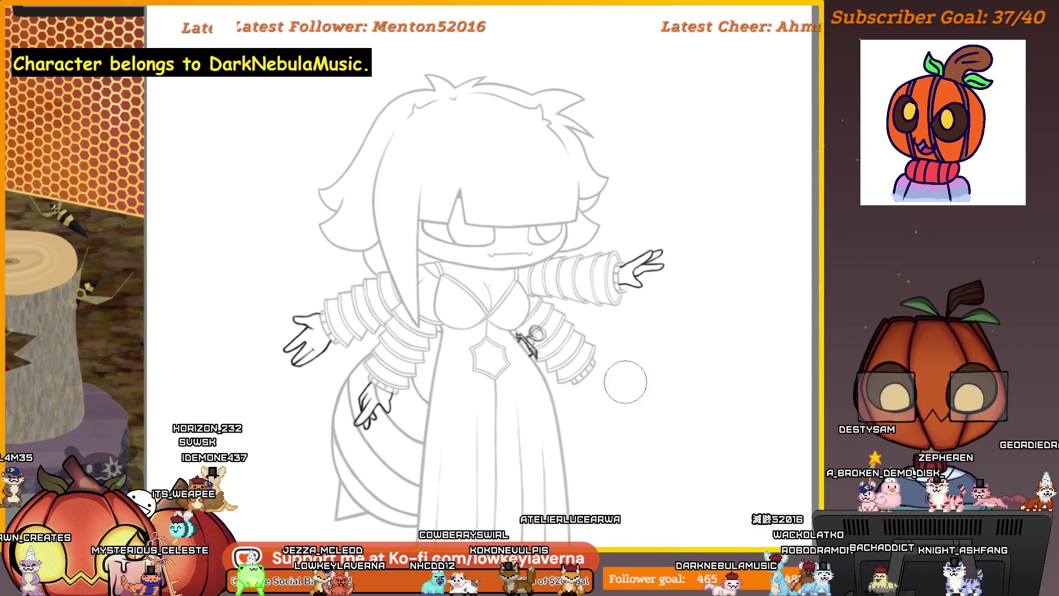
scroll(625, 382, up, 3)
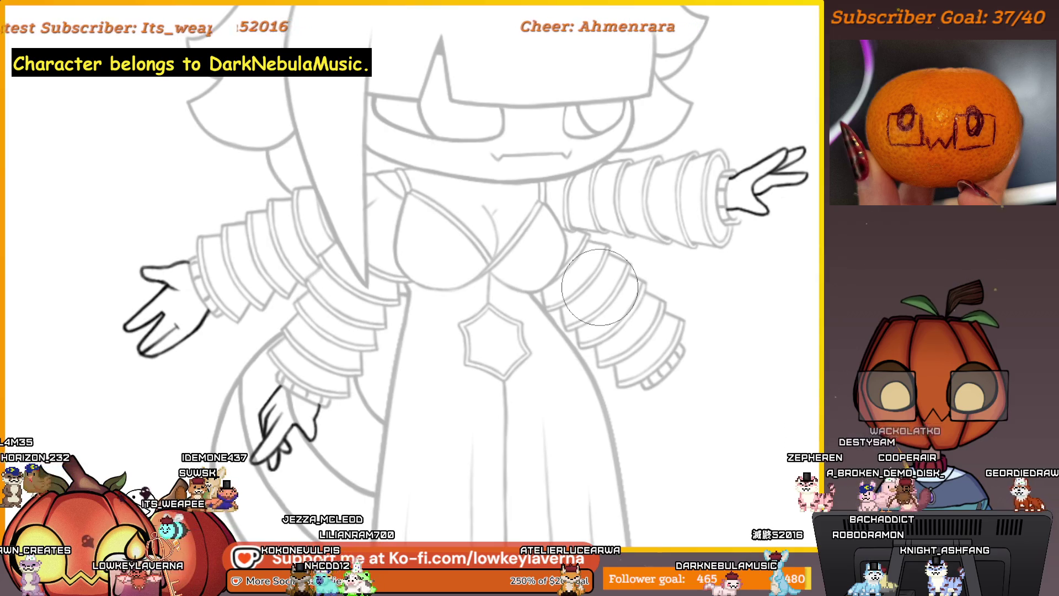
scroll(600, 287, down, 2)
scroll(627, 355, up, 5)
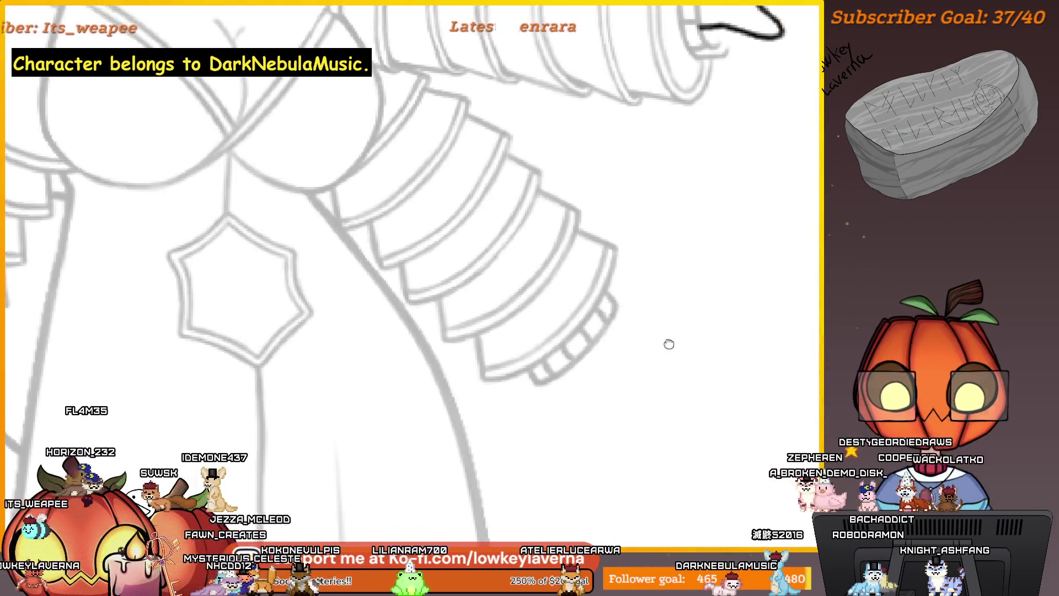
drag(668, 344, 559, 350)
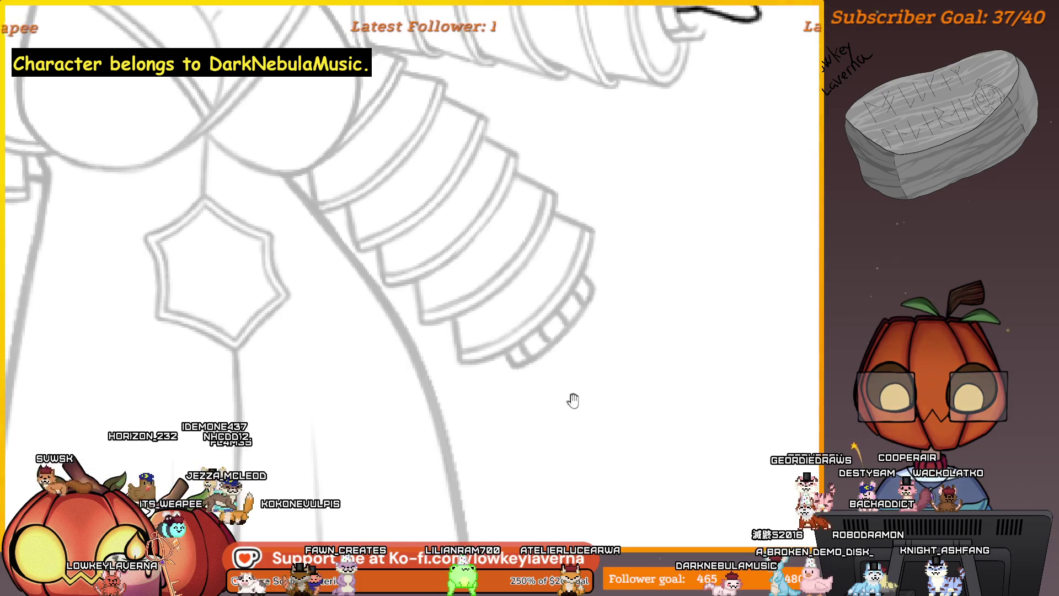
drag(569, 402, 567, 396)
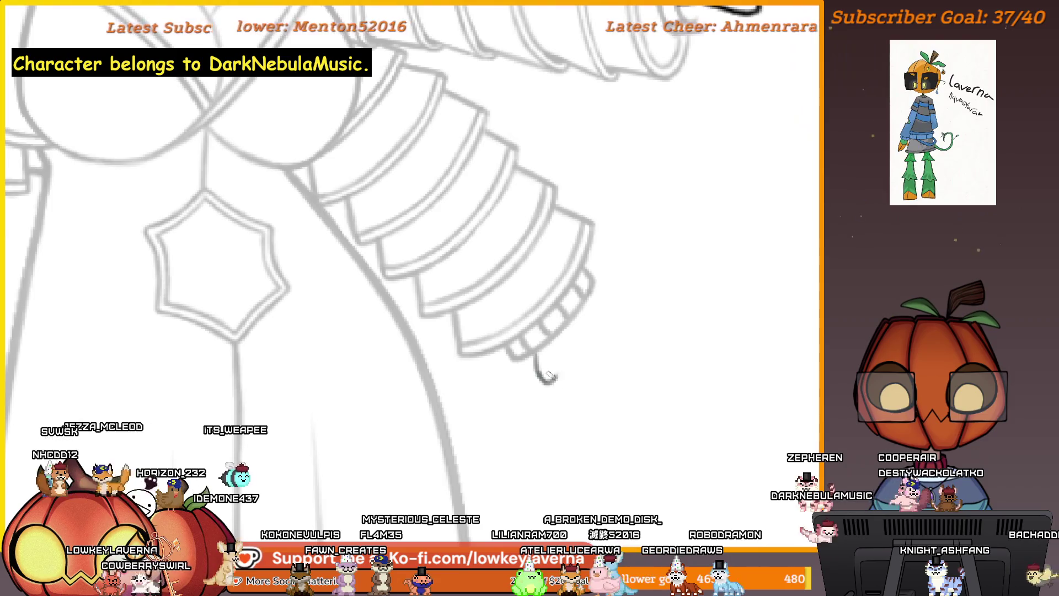
scroll(563, 373, down, 2)
scroll(566, 375, down, 1)
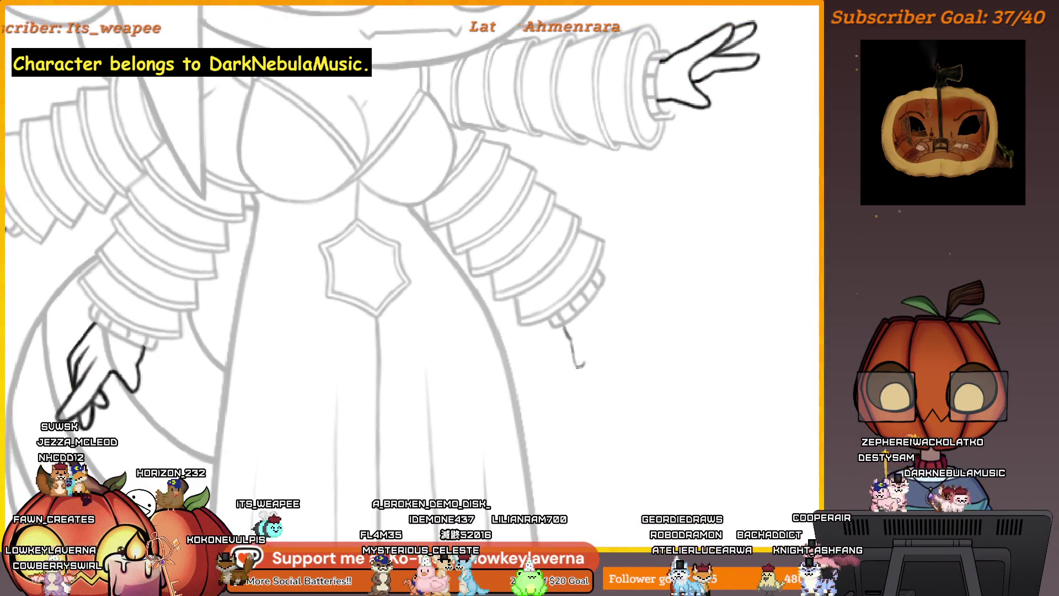
scroll(577, 354, down, 1)
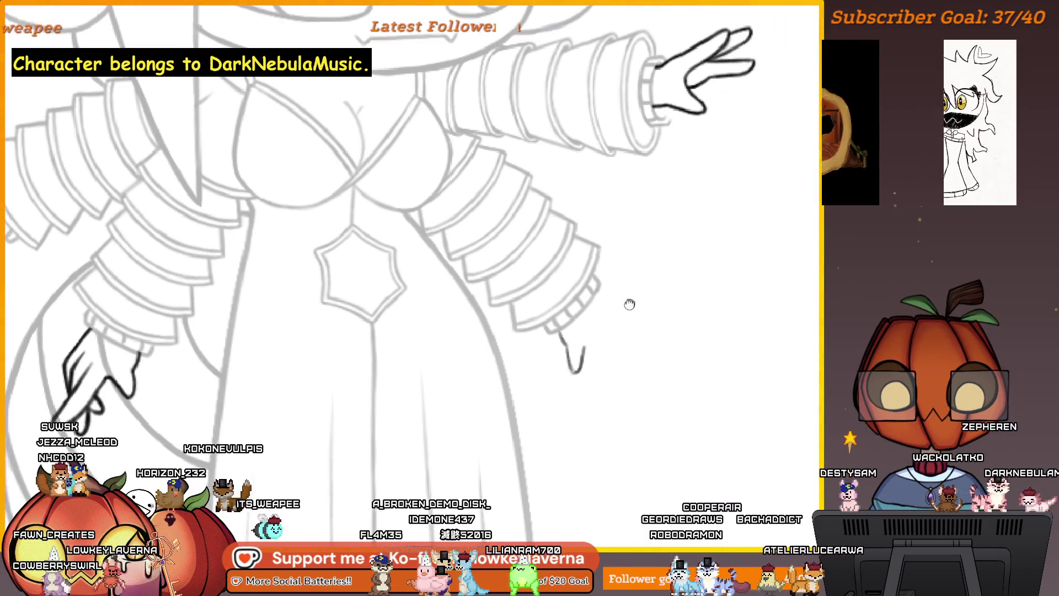
drag(632, 310, 662, 317)
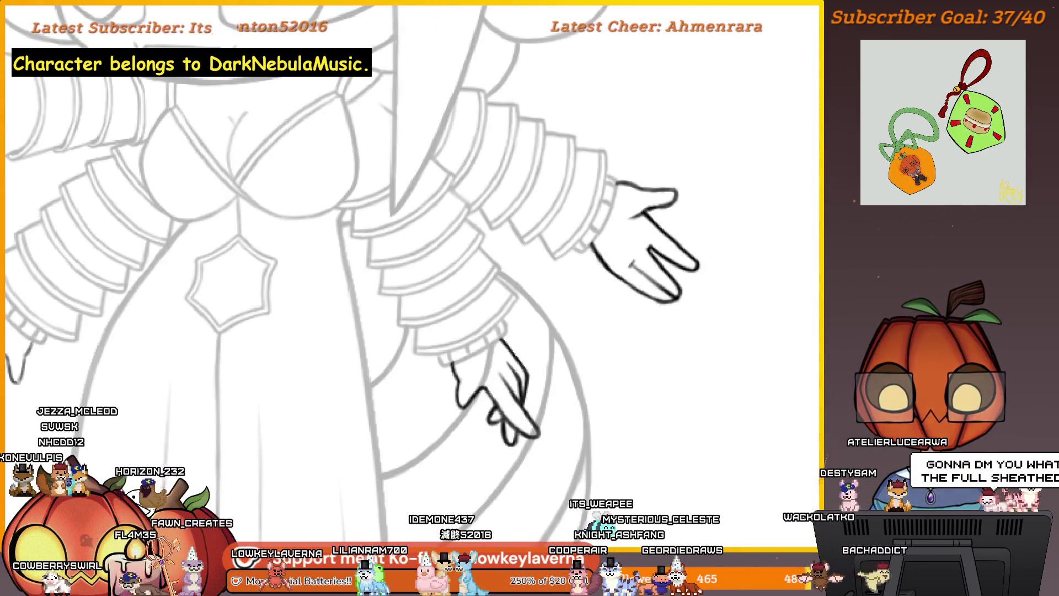
Step: Mirror the canvas horizontally to check the arm, then zoom out to show the whole figure
key(m)
drag(506, 474, 529, 402)
mouse_move(598, 431)
mouse_down()
mouse_move(608, 449)
mouse_move(652, 416)
mouse_up()
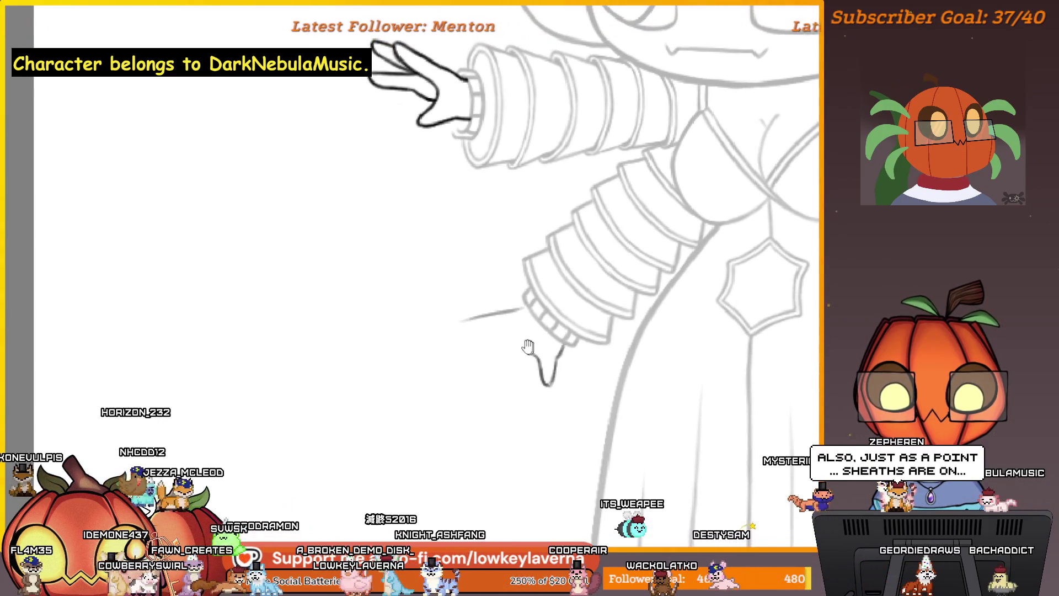
drag(528, 346, 690, 352)
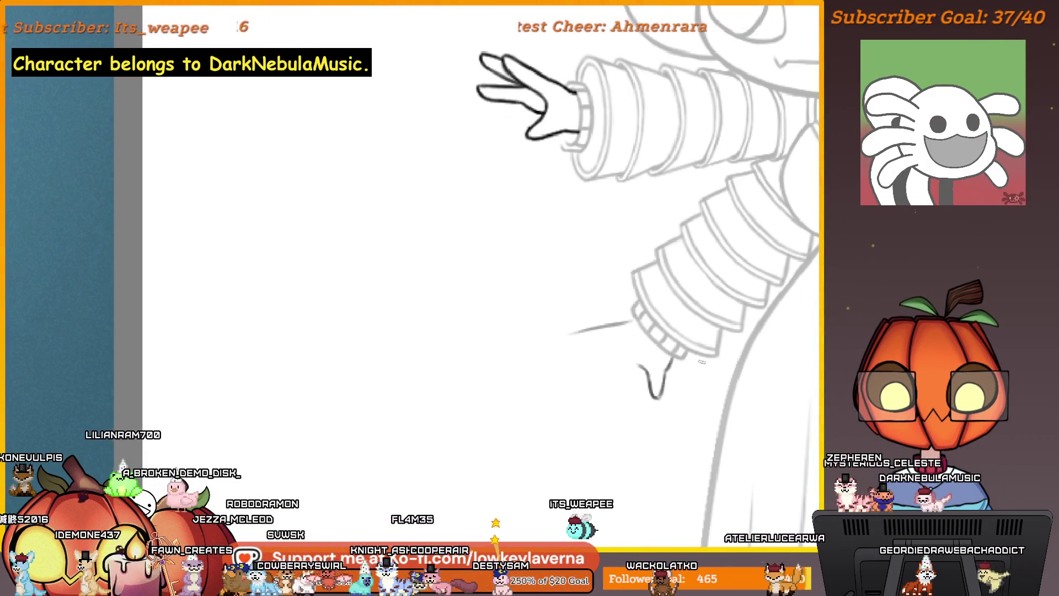
key(ctrl+minus)
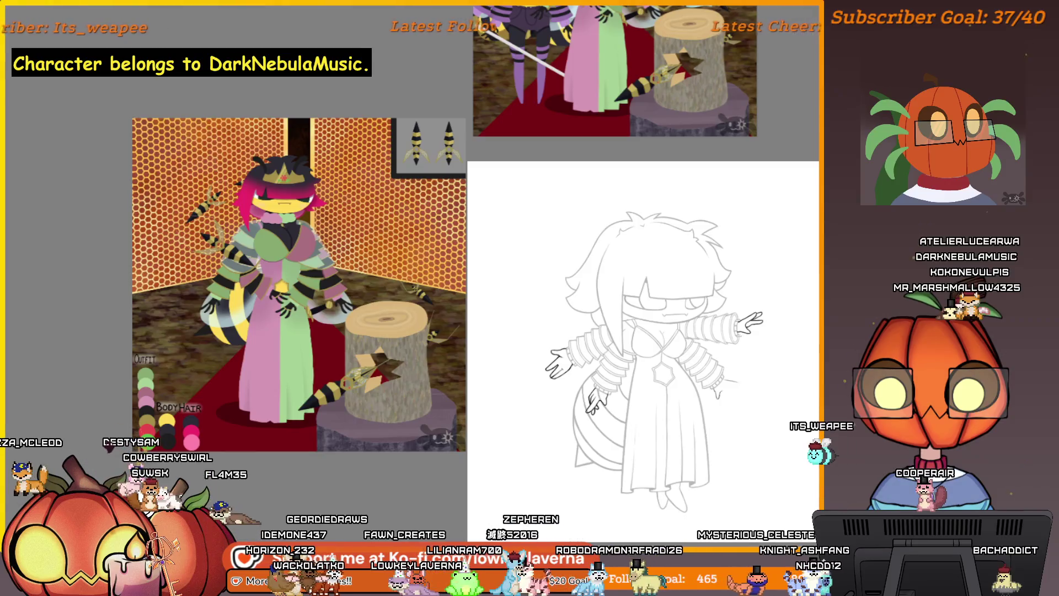
Step: Paste the dagger reference image, place it above the character references and recentre the lineart
key(ctrl+v)
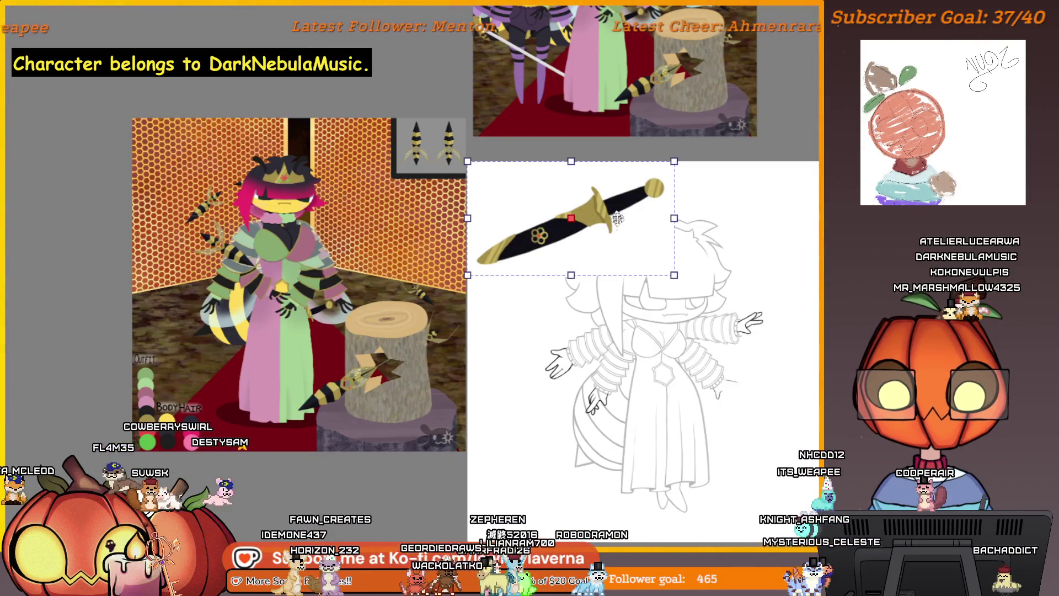
mouse_move(613, 214)
mouse_down()
mouse_move(400, 62)
mouse_move(413, 64)
mouse_up()
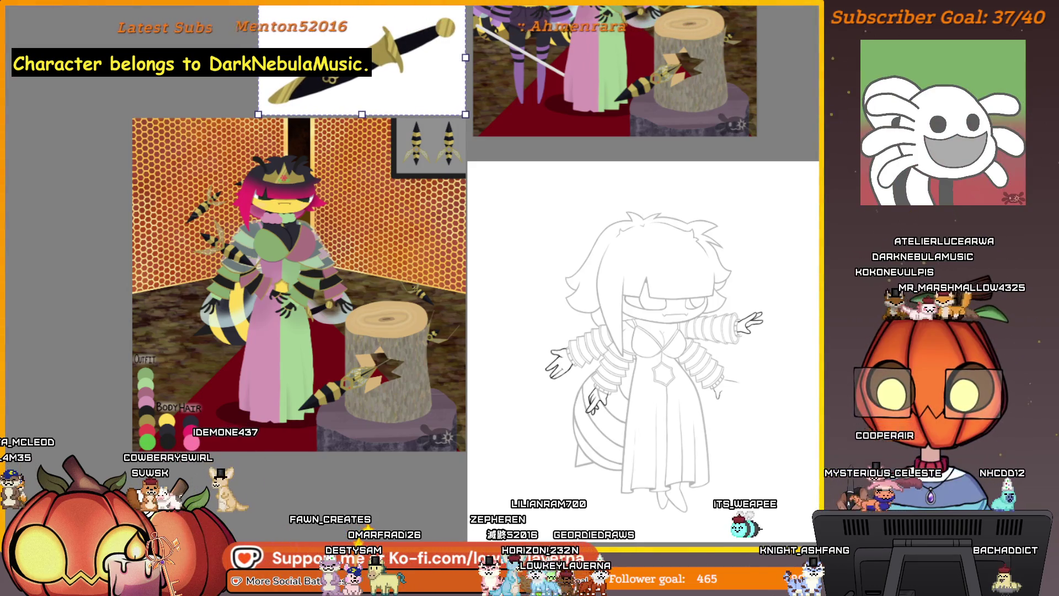
key(Return)
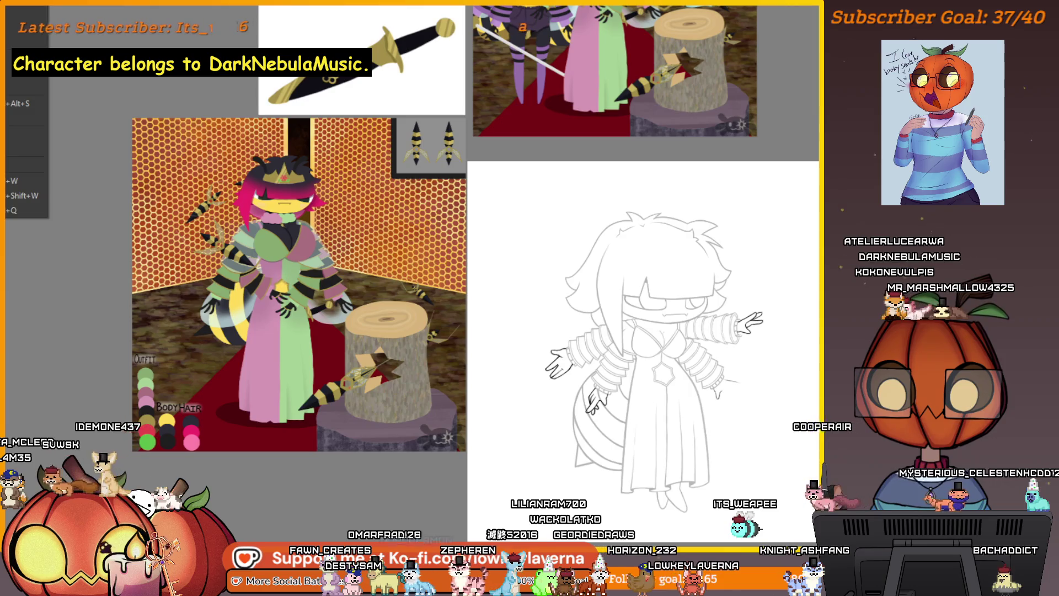
key(Escape)
drag(771, 404, 710, 396)
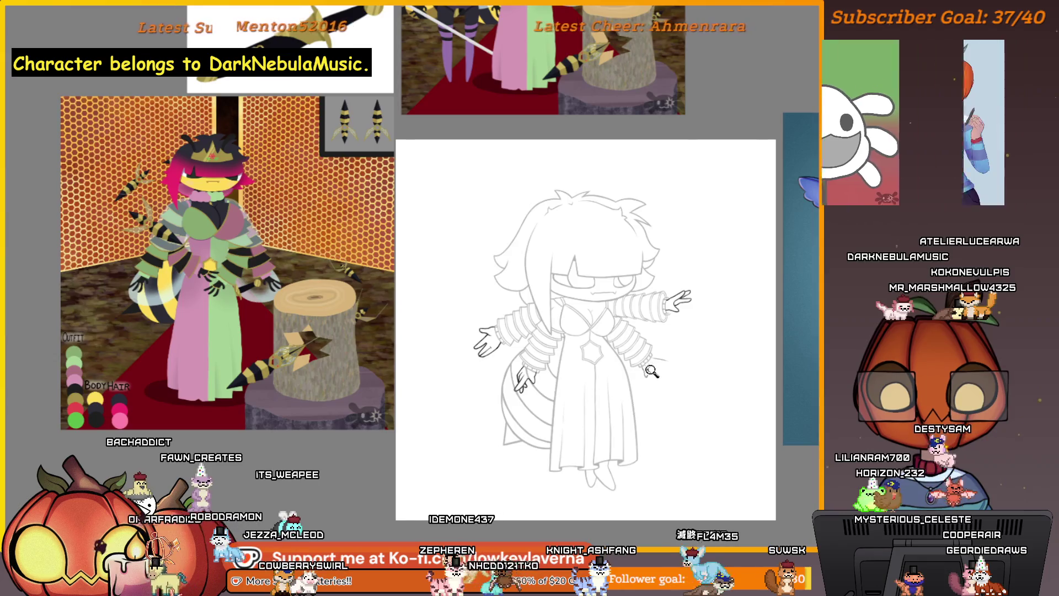
Step: Zoom in on the lower right sleeve end and sketch a light guide stroke for a finger
key(ctrl+plus)
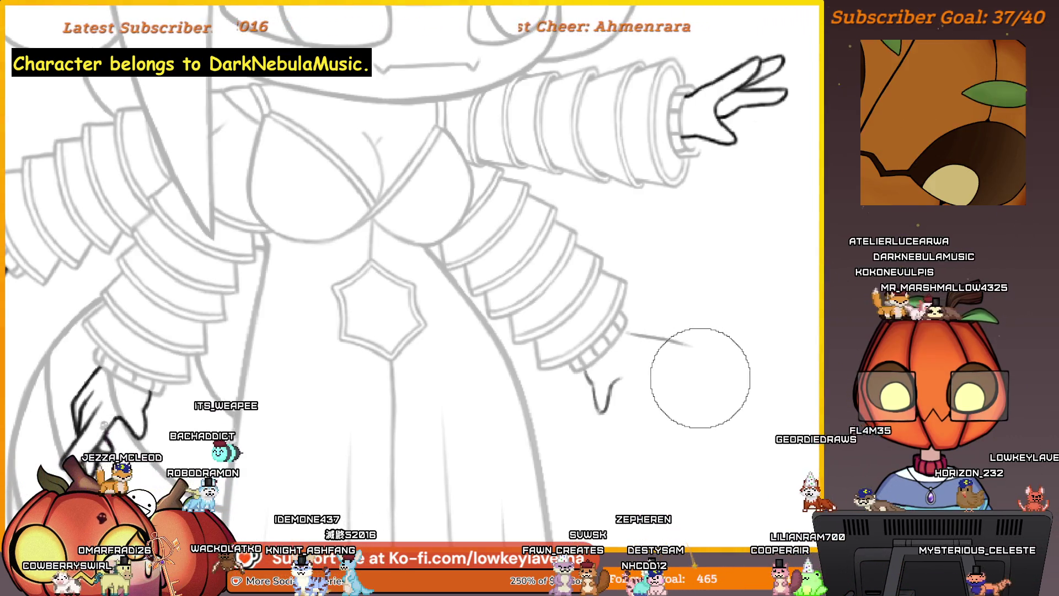
scroll(672, 344, up, 1)
scroll(673, 345, up, 2)
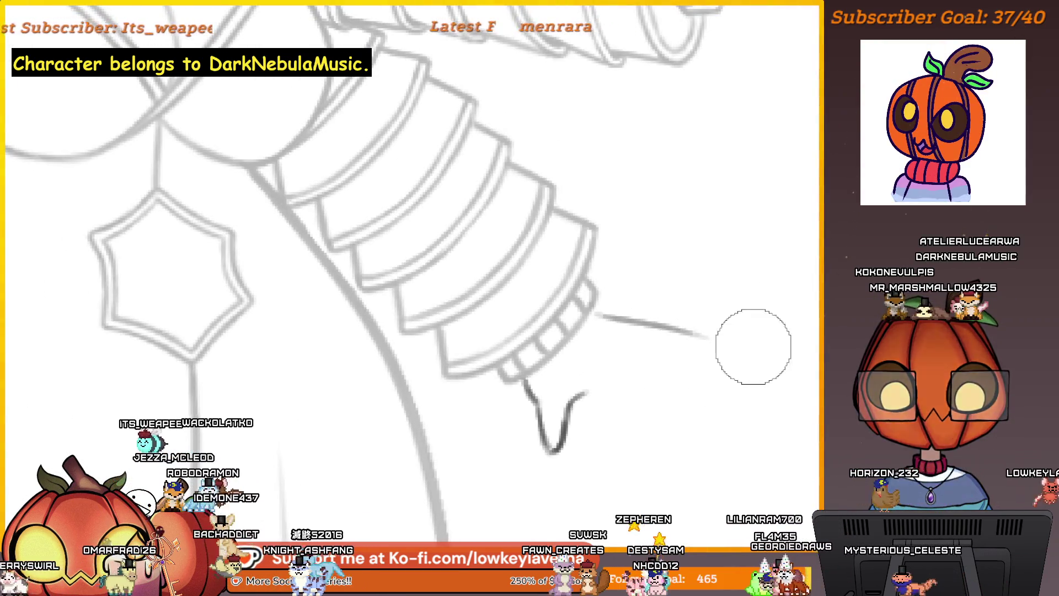
scroll(597, 394, down, 3)
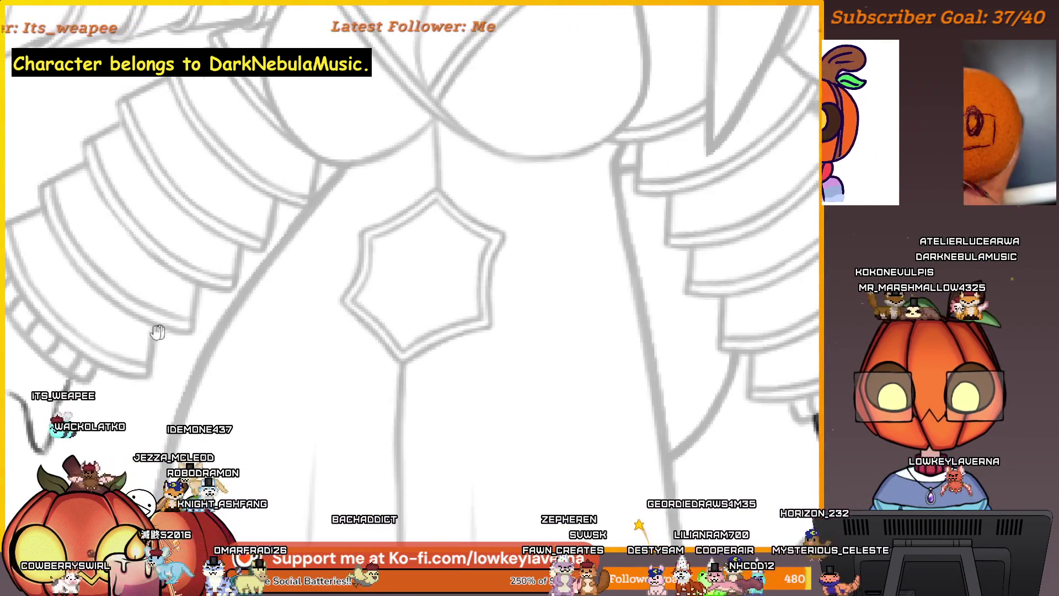
scroll(563, 298, up, 3)
drag(484, 269, 563, 299)
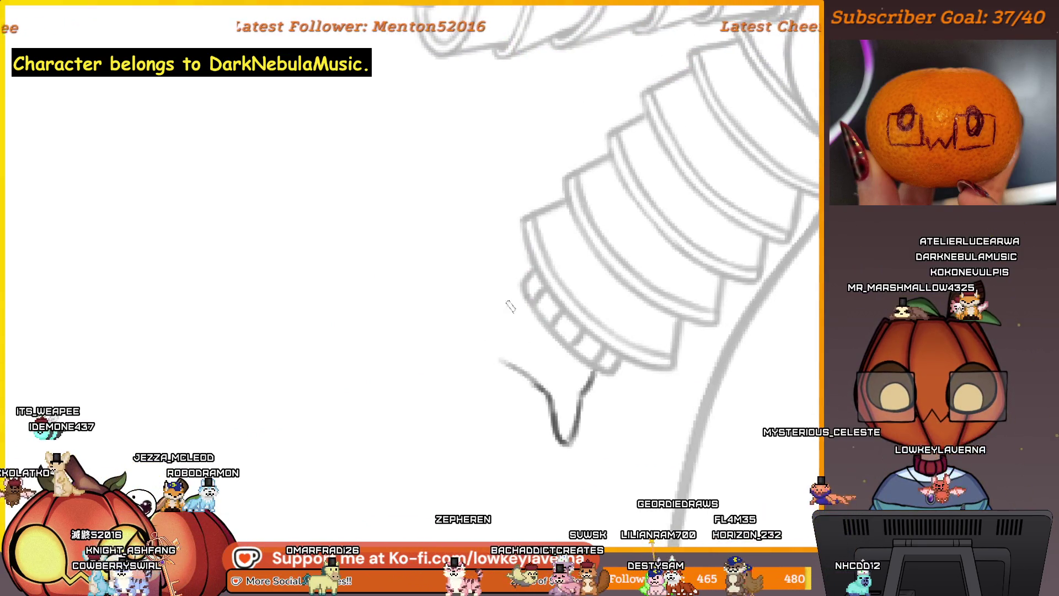
drag(476, 349, 526, 383)
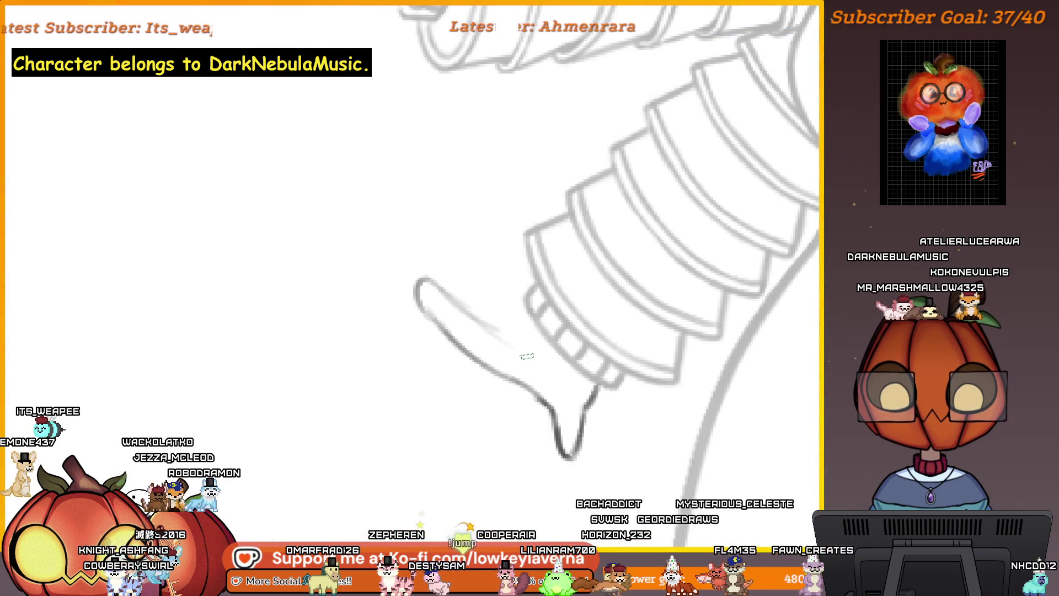
Step: Flip the canvas horizontally, frame the hand area and ink a finger of the lower hand
key(m)
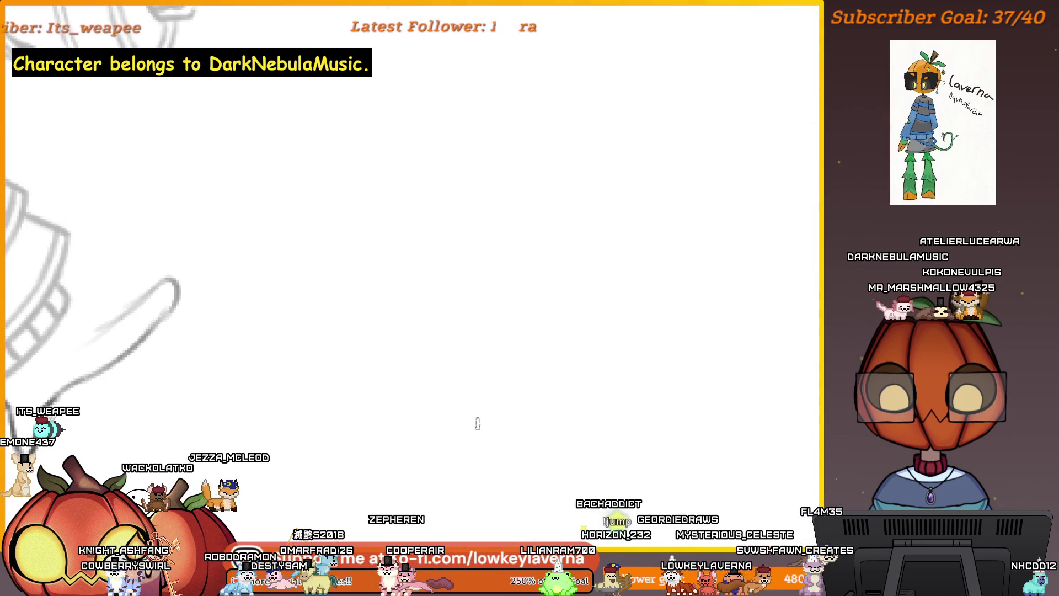
mouse_move(256, 328)
mouse_down()
mouse_move(653, 312)
mouse_move(749, 364)
mouse_up()
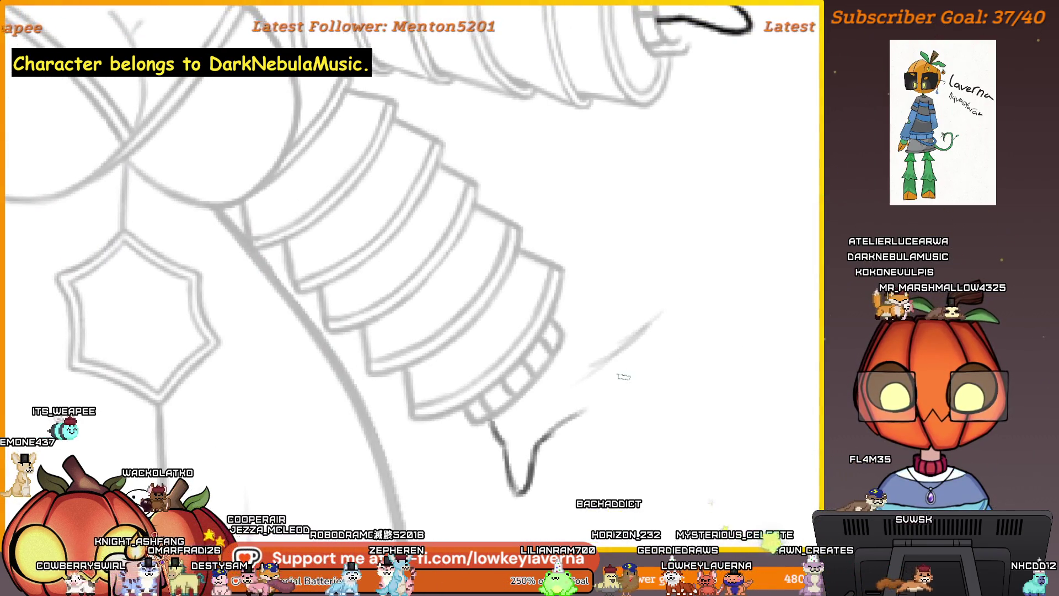
drag(623, 376, 669, 348)
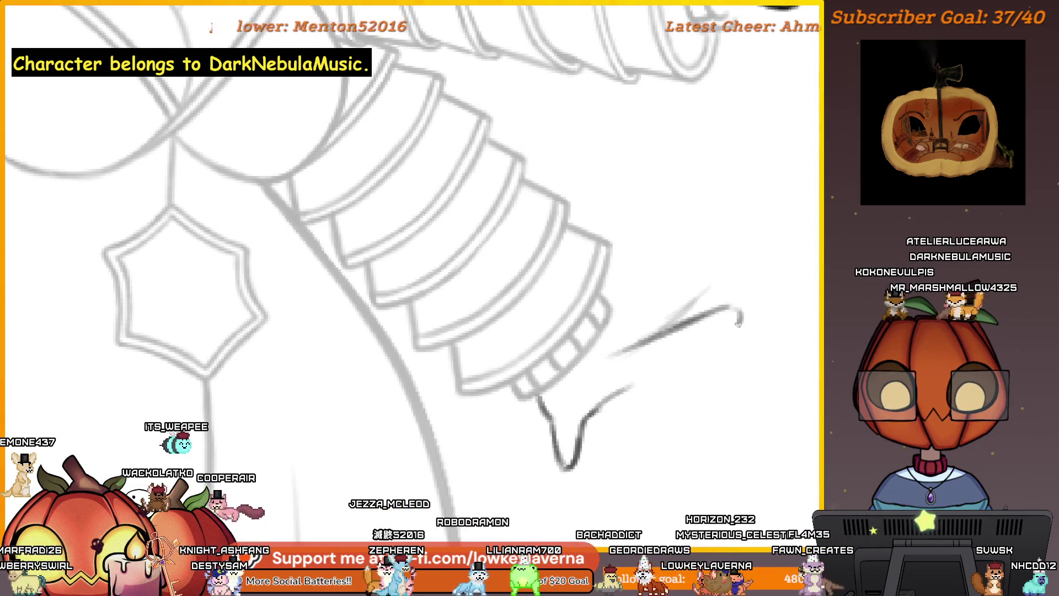
mouse_move(633, 384)
mouse_down()
mouse_move(700, 344)
mouse_move(693, 338)
mouse_up()
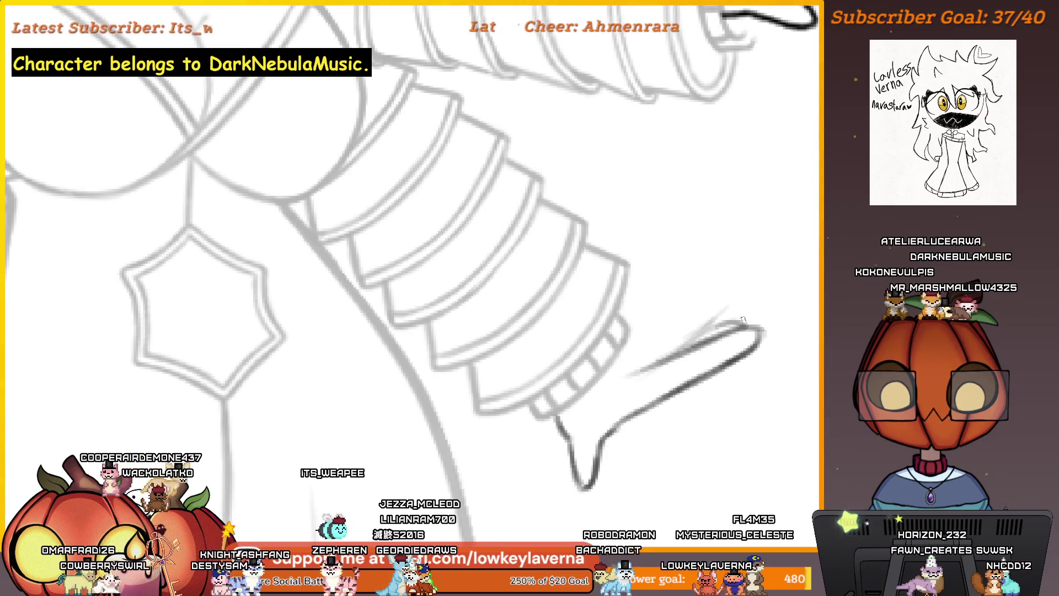
scroll(684, 348, down, 3)
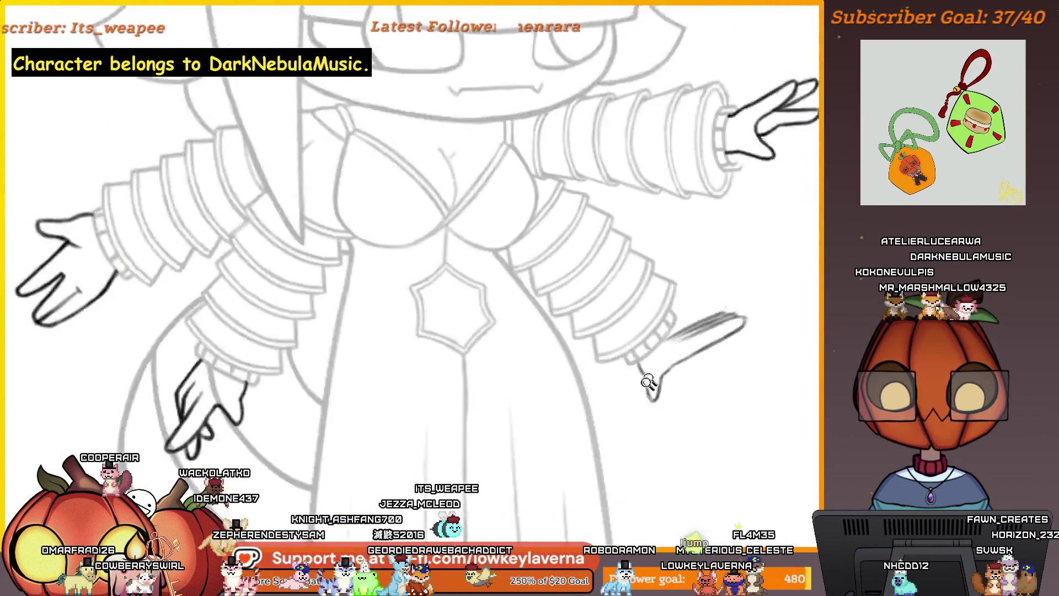
scroll(724, 328, down, 2)
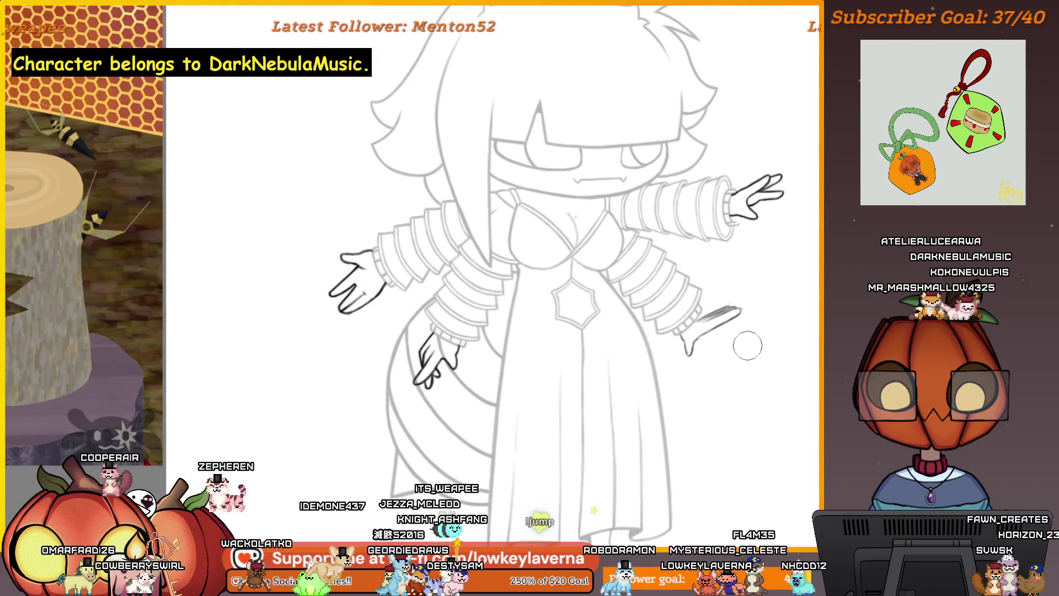
Step: Show the whole figure again and mirror the canvas horizontally to check the inked hands
drag(747, 346, 710, 329)
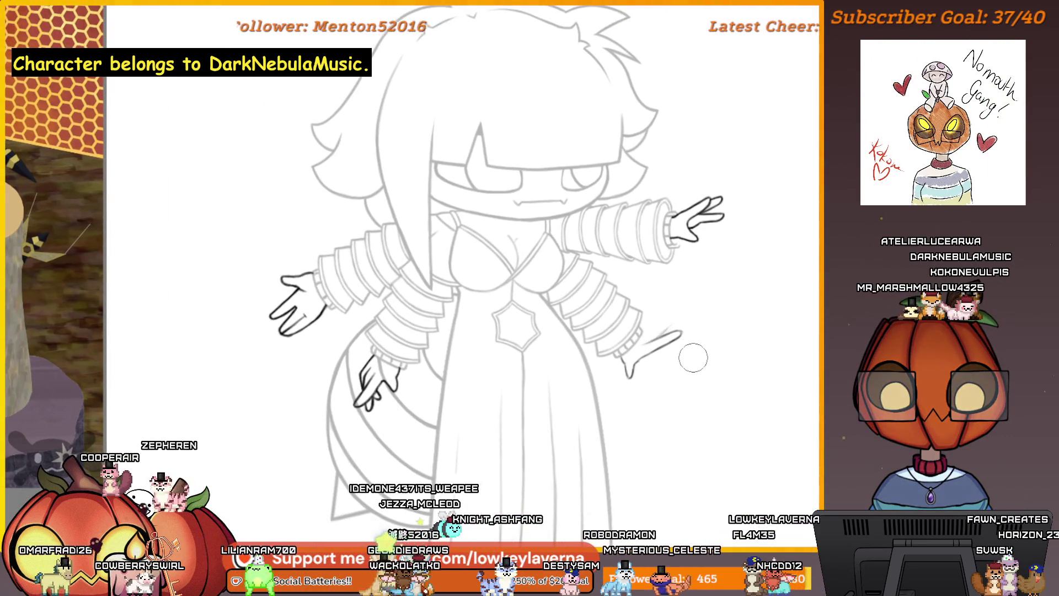
scroll(663, 351, up, 2)
scroll(663, 348, up, 1)
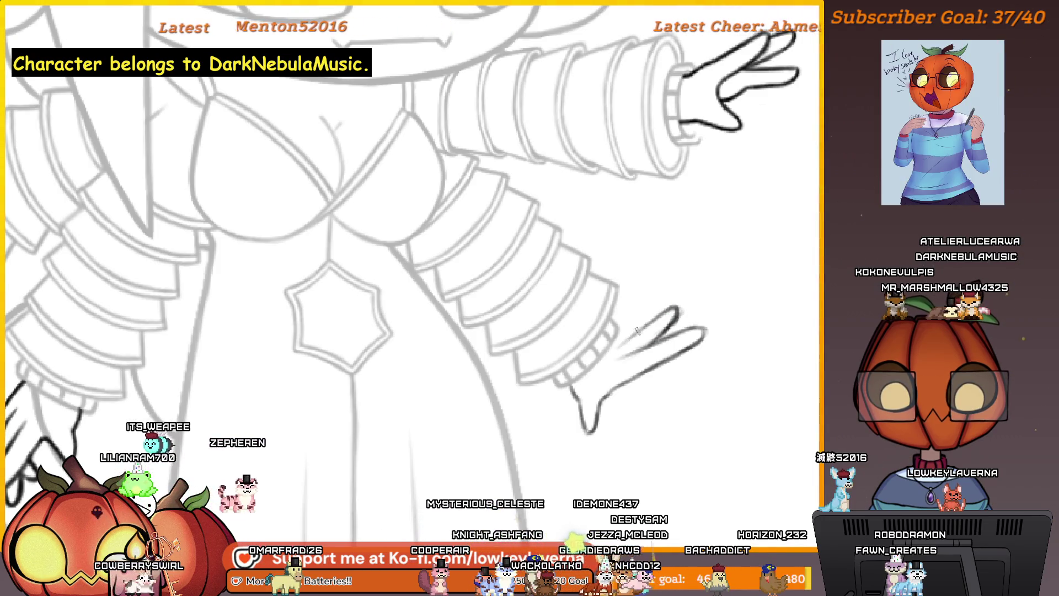
scroll(617, 339, down, 2)
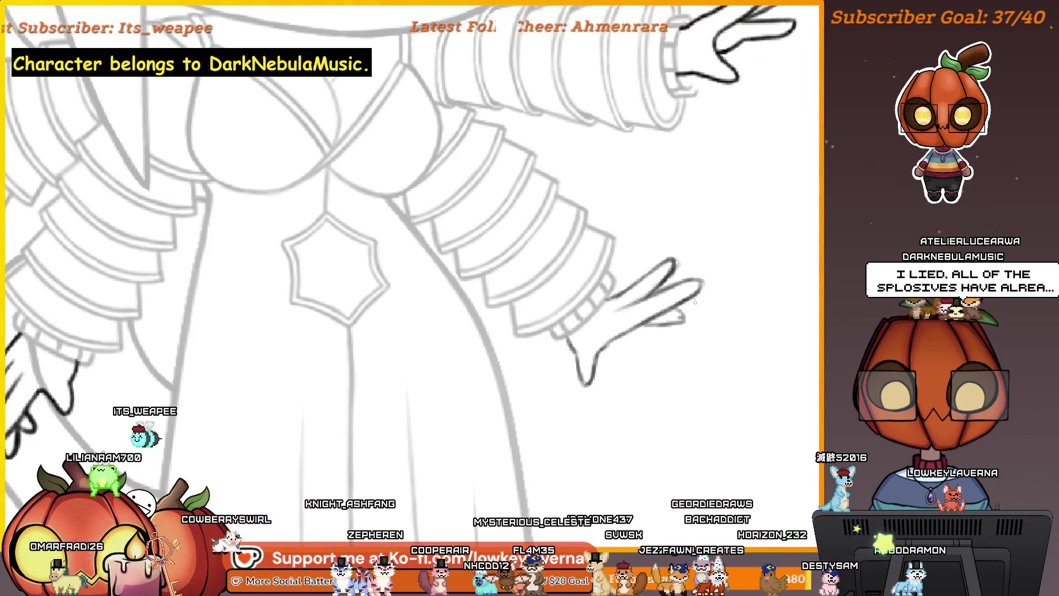
key(ctrl+0)
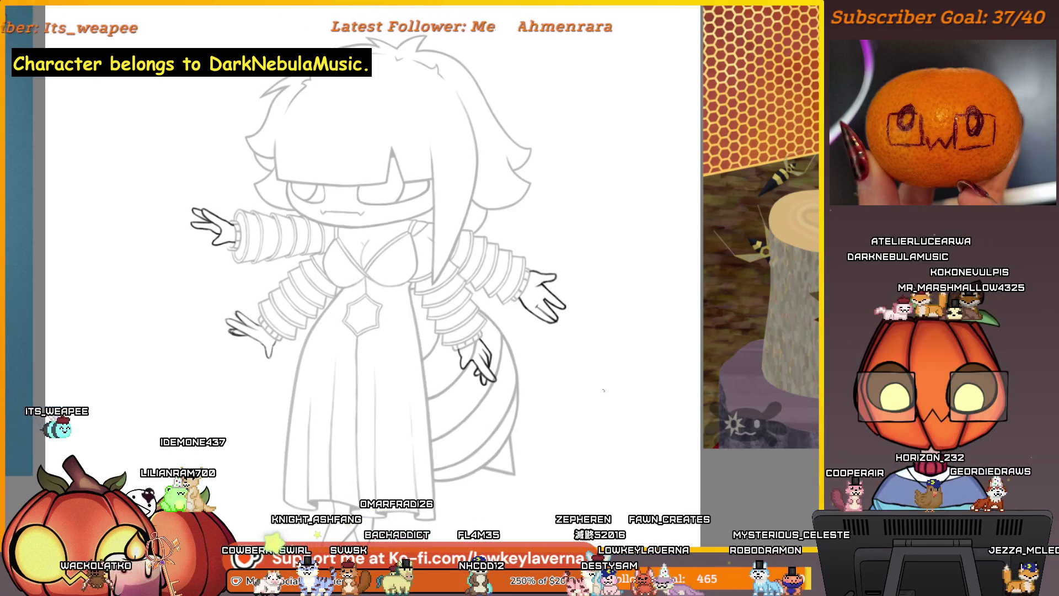
key(m)
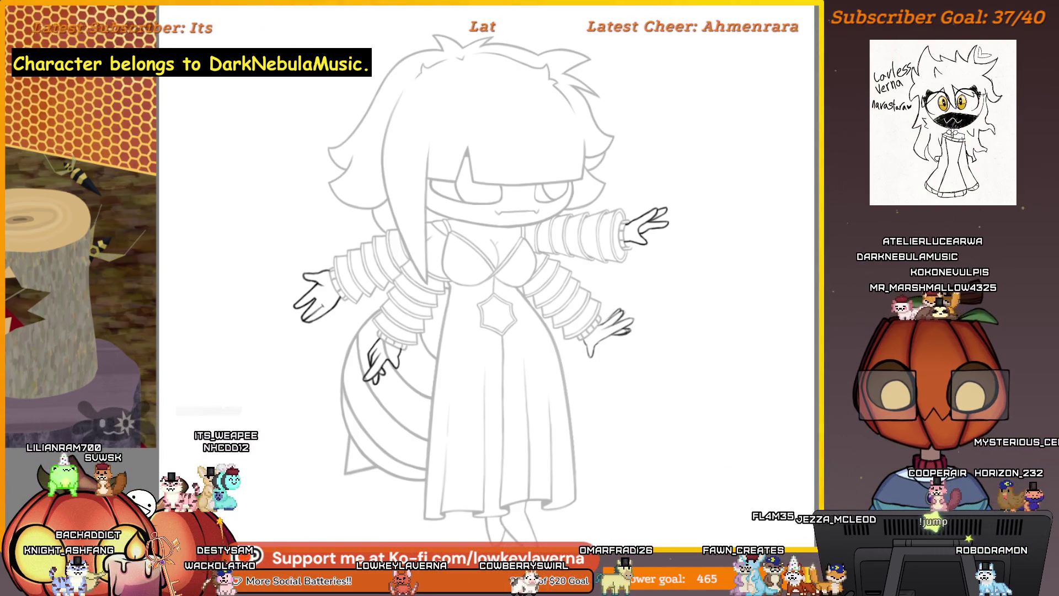
scroll(655, 304, up, 5)
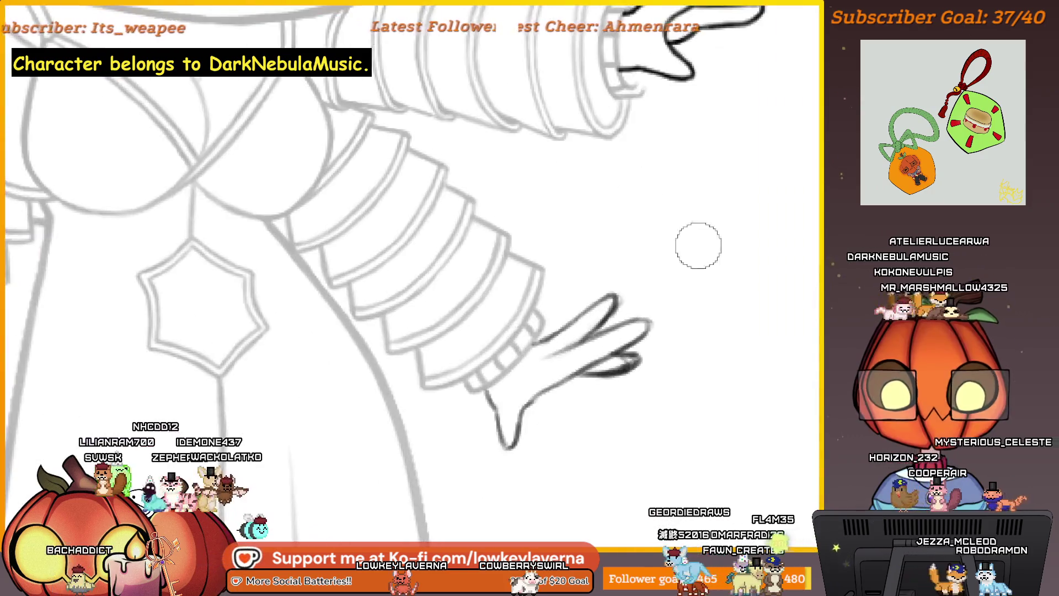
Step: Ink three finger lines of the lowered hand, undoing the last lower-finger stroke
drag(580, 364, 667, 354)
drag(571, 319, 684, 342)
drag(613, 348, 673, 342)
key(ctrl+z)
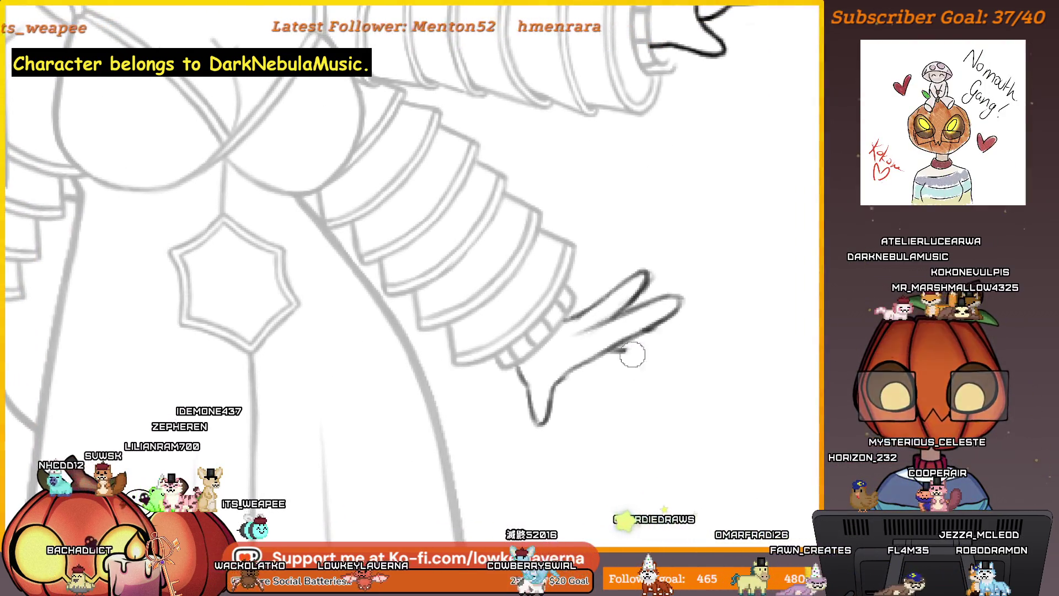
scroll(620, 357, down, 5)
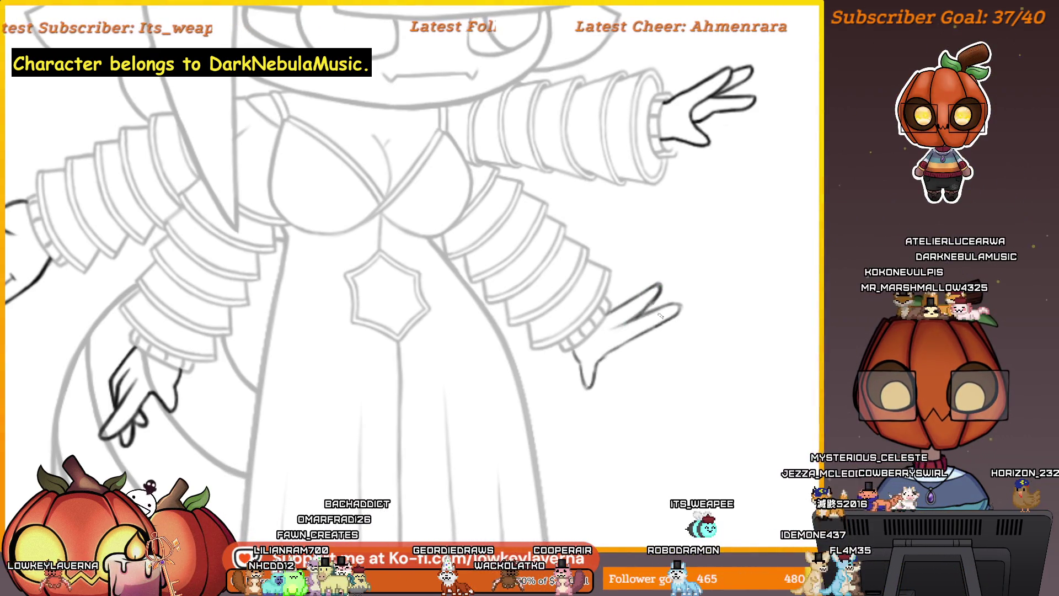
drag(689, 308, 667, 283)
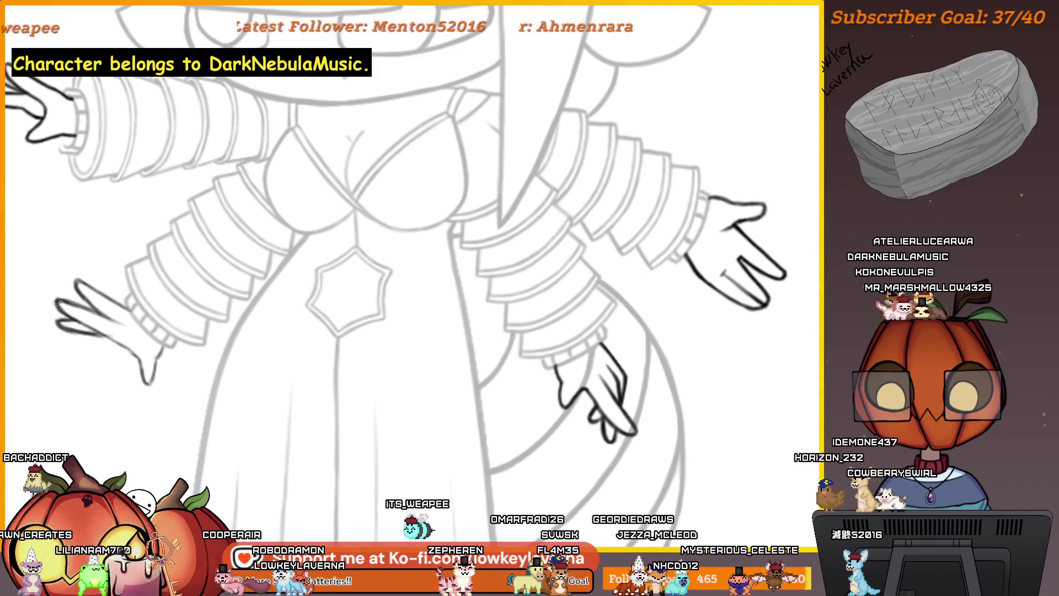
Step: Mirror the canvas horizontally again so the outstretched sleeve points right, recentring the figure
drag(92, 248, 176, 238)
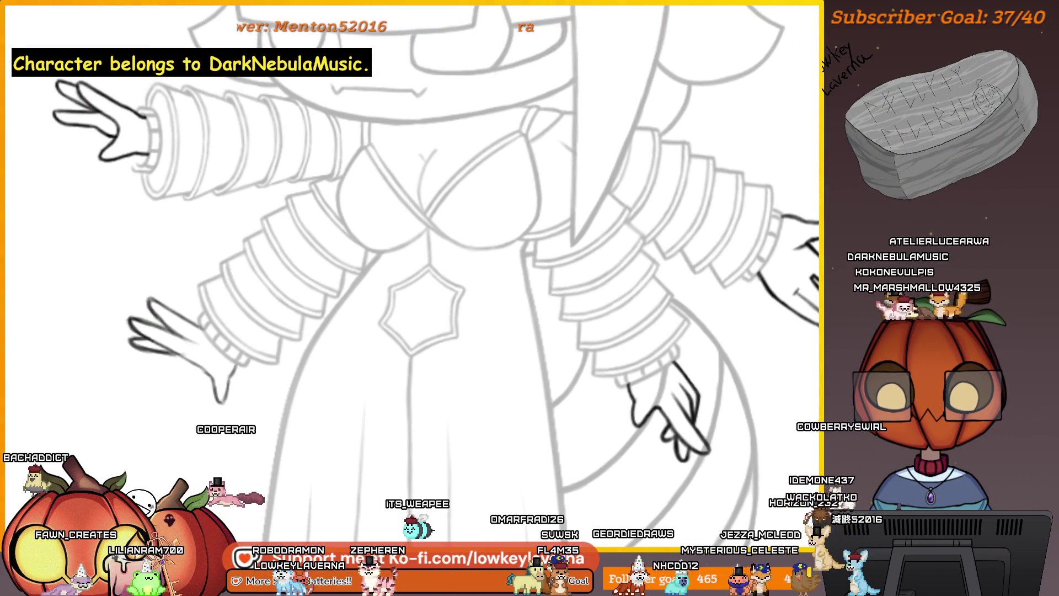
scroll(162, 308, down, 3)
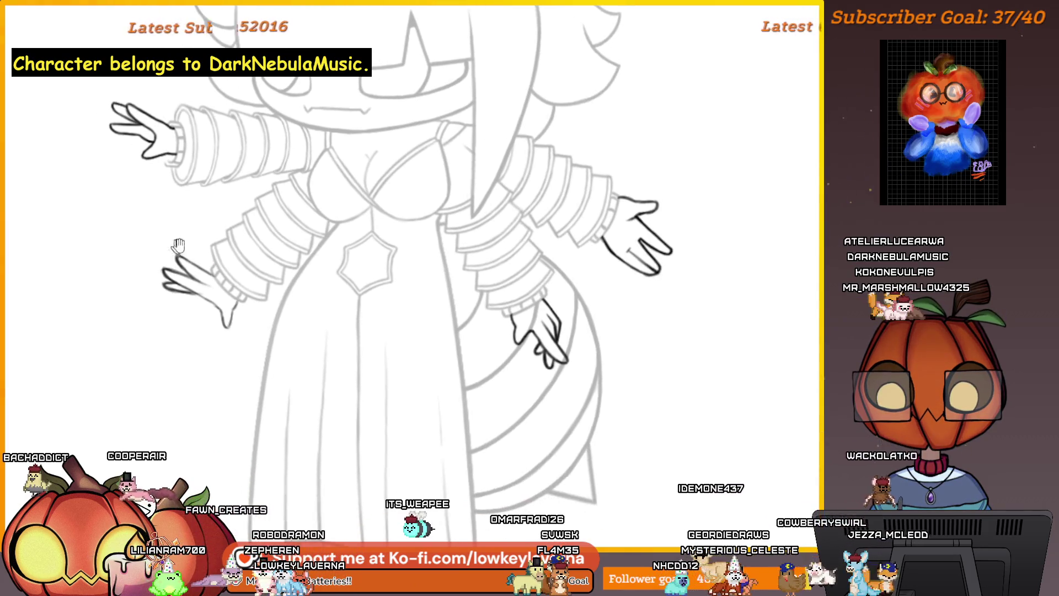
scroll(200, 274, up, 1)
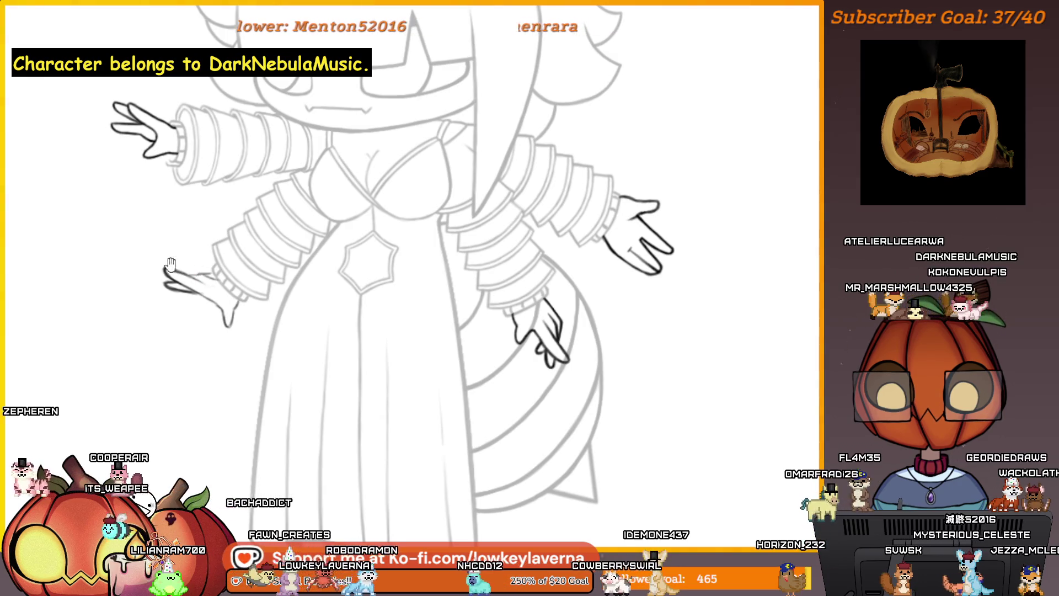
drag(169, 263, 203, 267)
key(m)
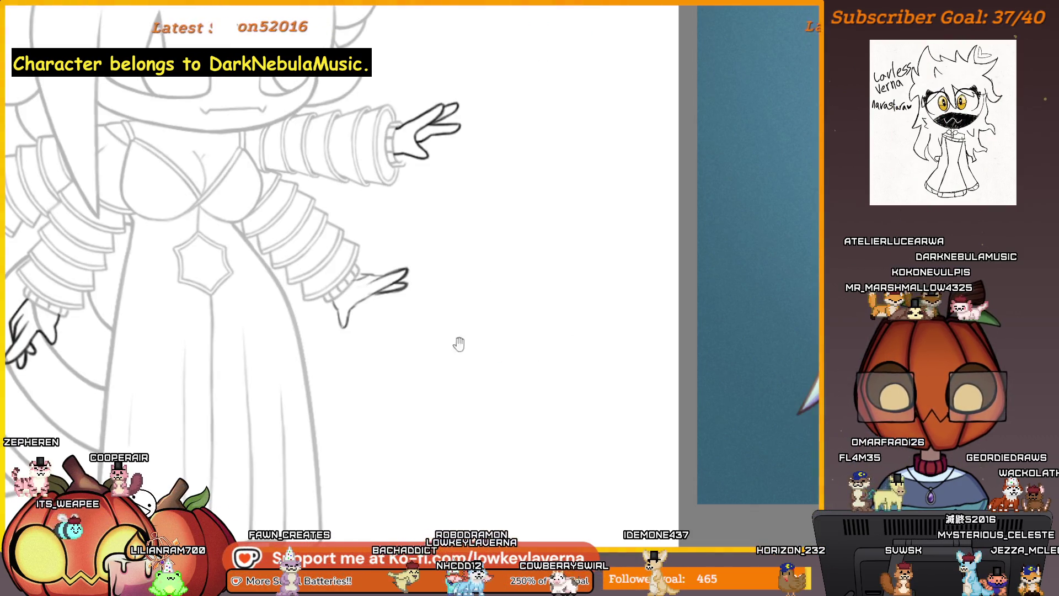
drag(459, 344, 715, 349)
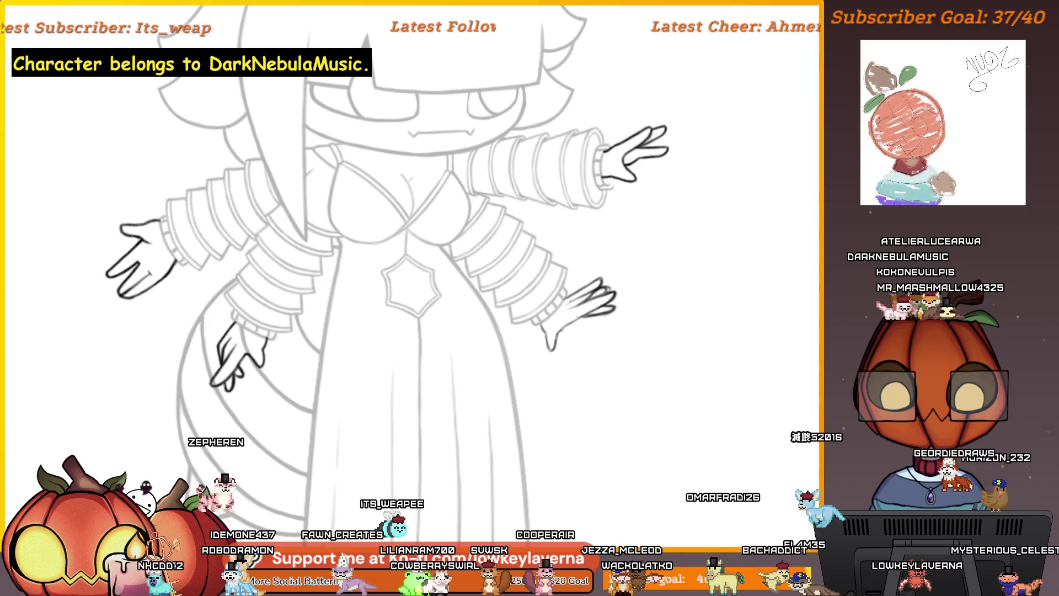
scroll(620, 271, up, 3)
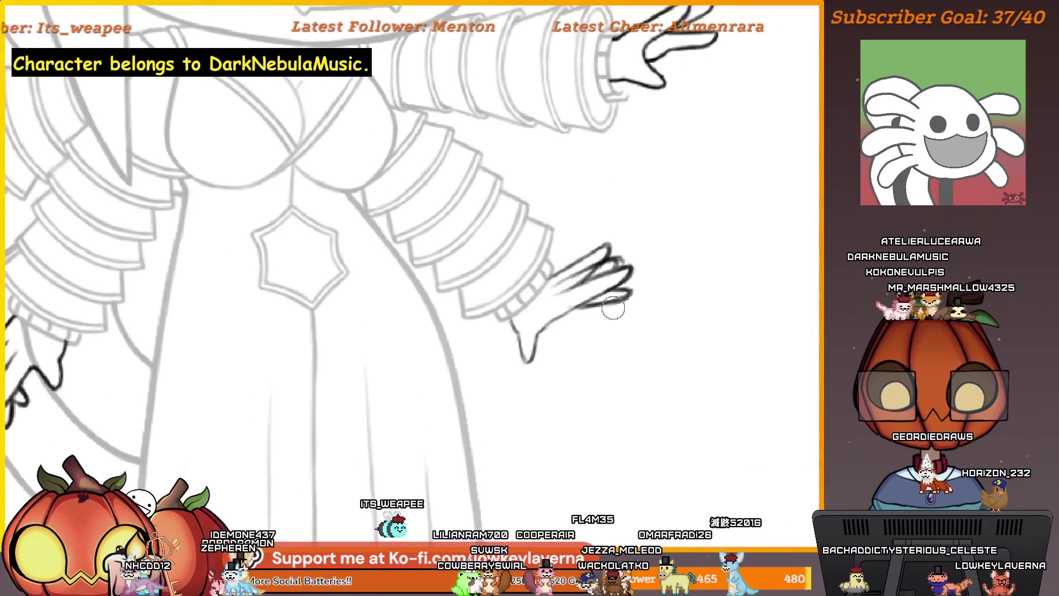
scroll(617, 290, up, 2)
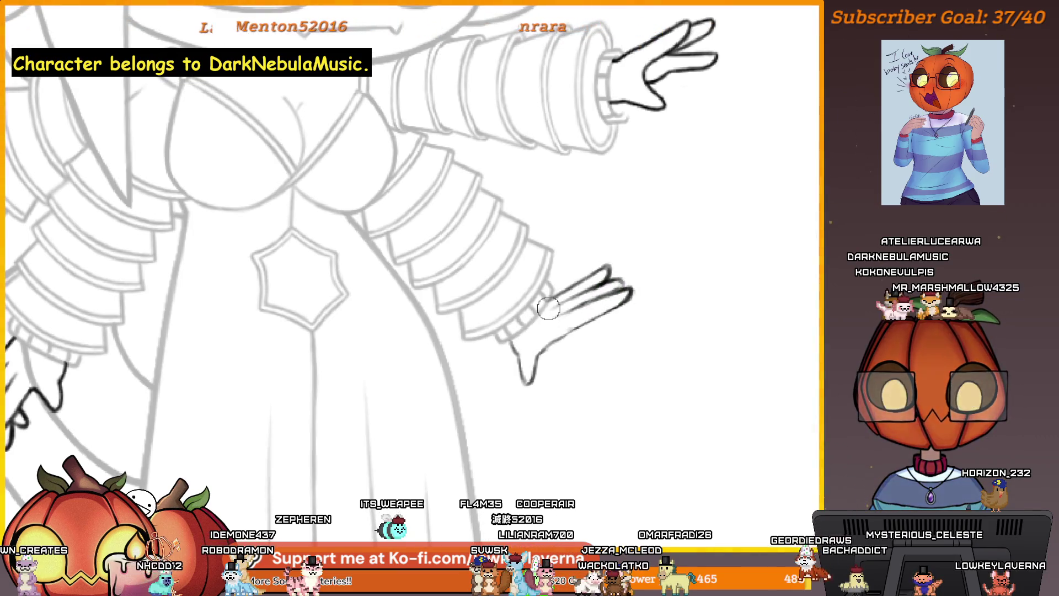
scroll(662, 281, down, 3)
scroll(662, 274, down, 2)
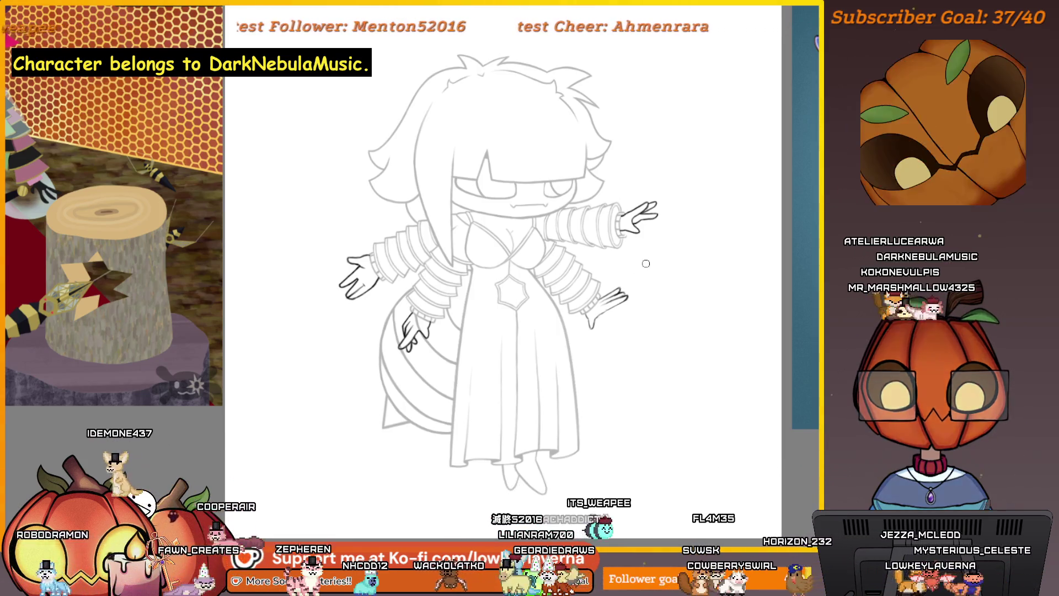
scroll(645, 263, up, 2)
scroll(645, 263, up, 2)
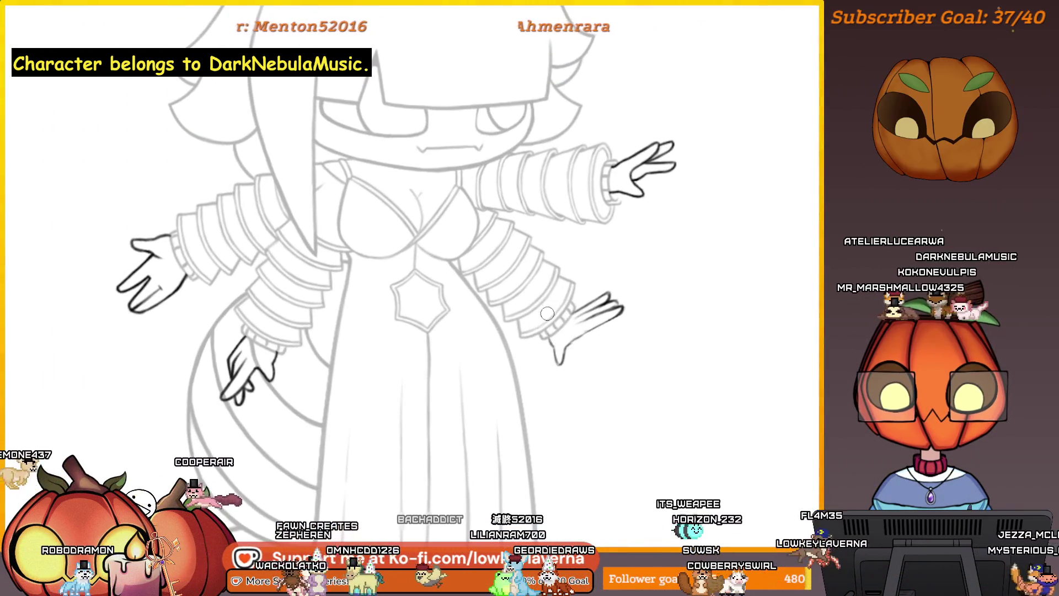
Step: Undo the inked strokes of the lower-right hand so it can be redrawn
key(ctrl+z)
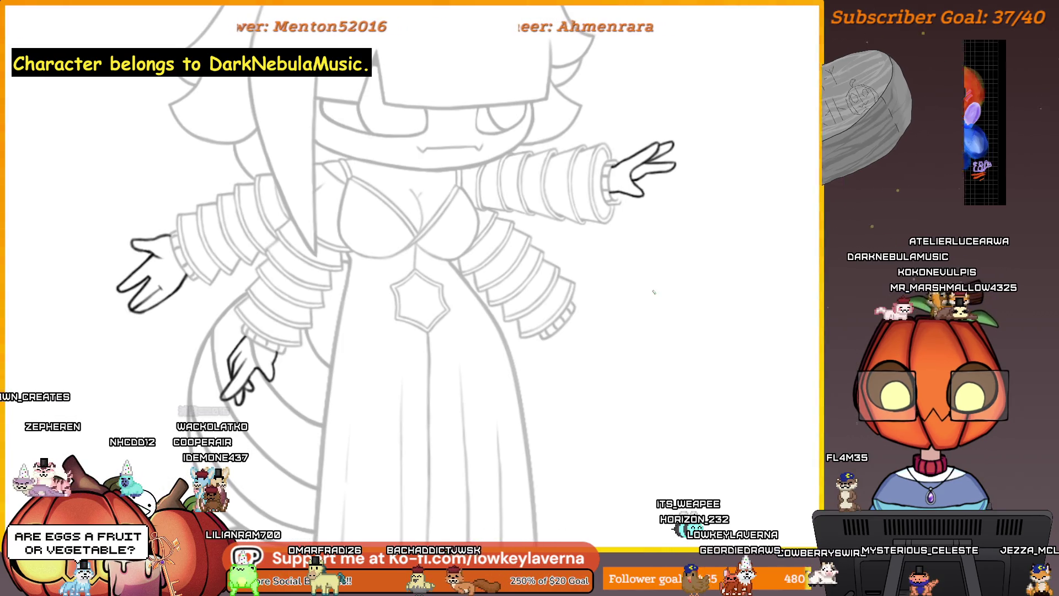
Step: Bring the lowered sleeve's empty ruffled cuff into close view for redrawing the hand
mouse_move(639, 416)
mouse_down()
mouse_move(669, 455)
mouse_move(599, 413)
mouse_up()
scroll(596, 360, up, 5)
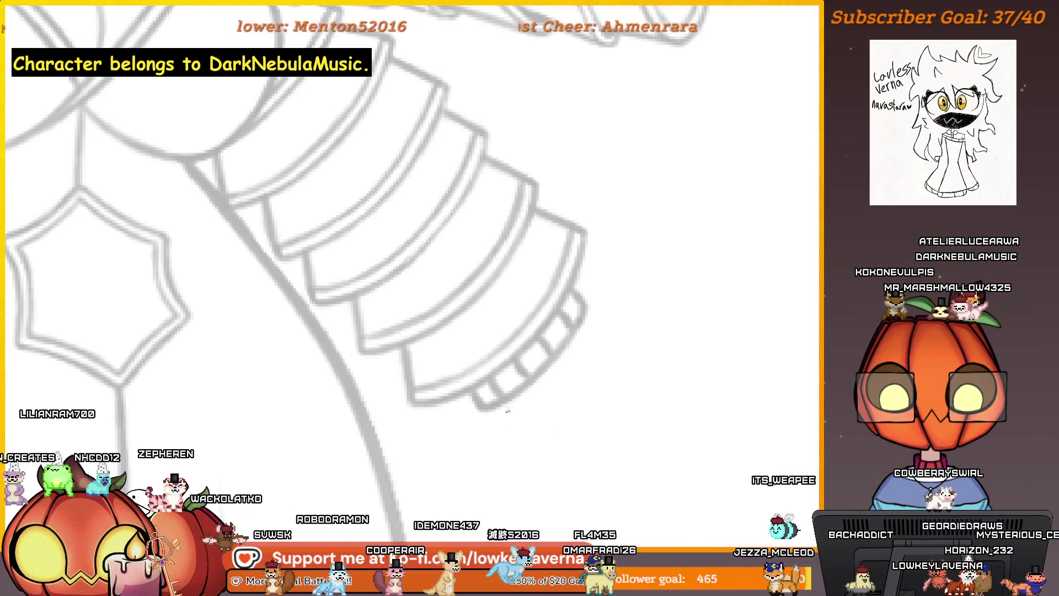
Step: Sketch a line descending from the cuff fringe and rotate the canvas to a comfortable angle
drag(505, 408, 531, 467)
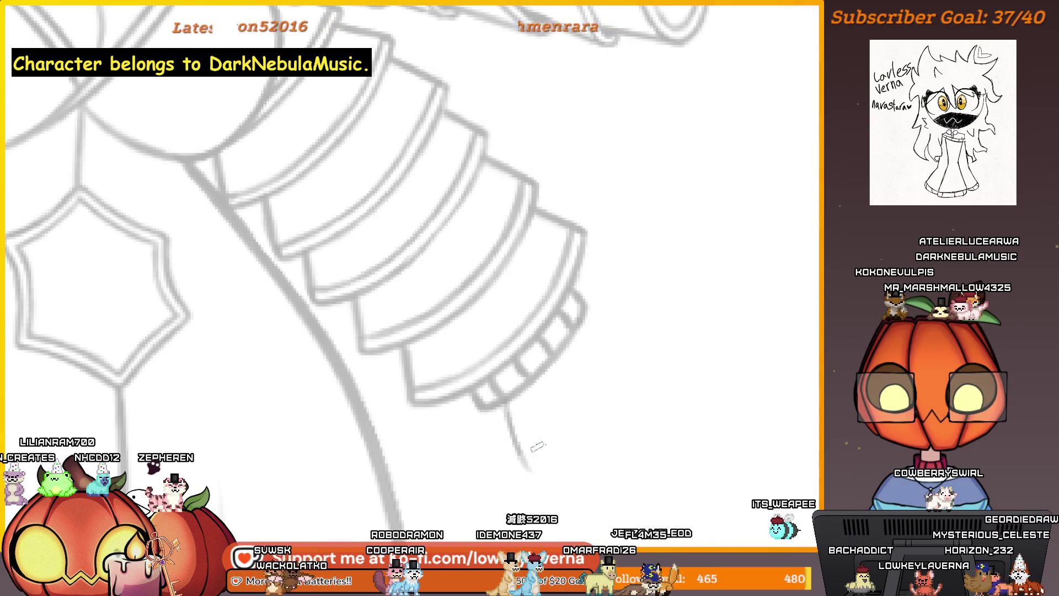
drag(511, 404, 530, 461)
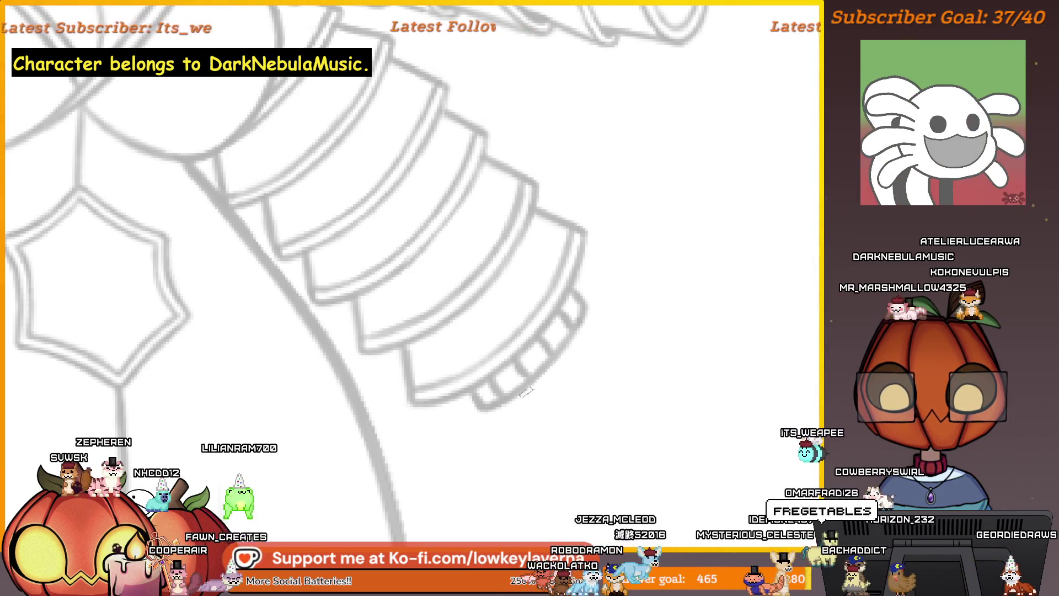
mouse_move(500, 412)
mouse_down()
mouse_move(477, 388)
mouse_move(541, 409)
mouse_move(526, 409)
mouse_move(559, 398)
mouse_up()
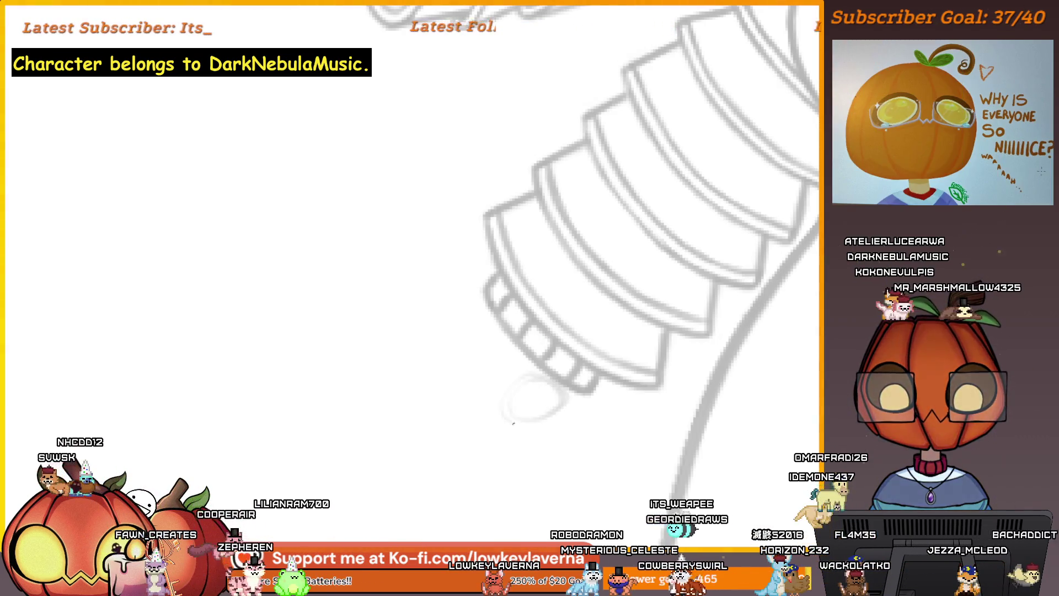
drag(513, 424, 563, 389)
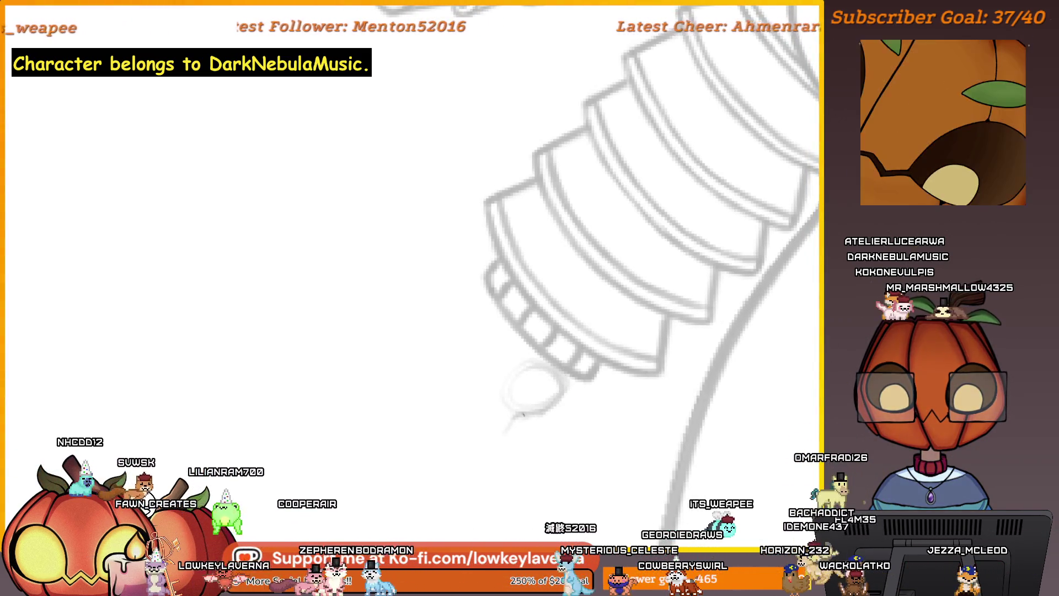
Step: Sketch the thumb shape of the new hand below the cuff with two down-left strokes
drag(531, 411, 479, 441)
drag(506, 399, 479, 442)
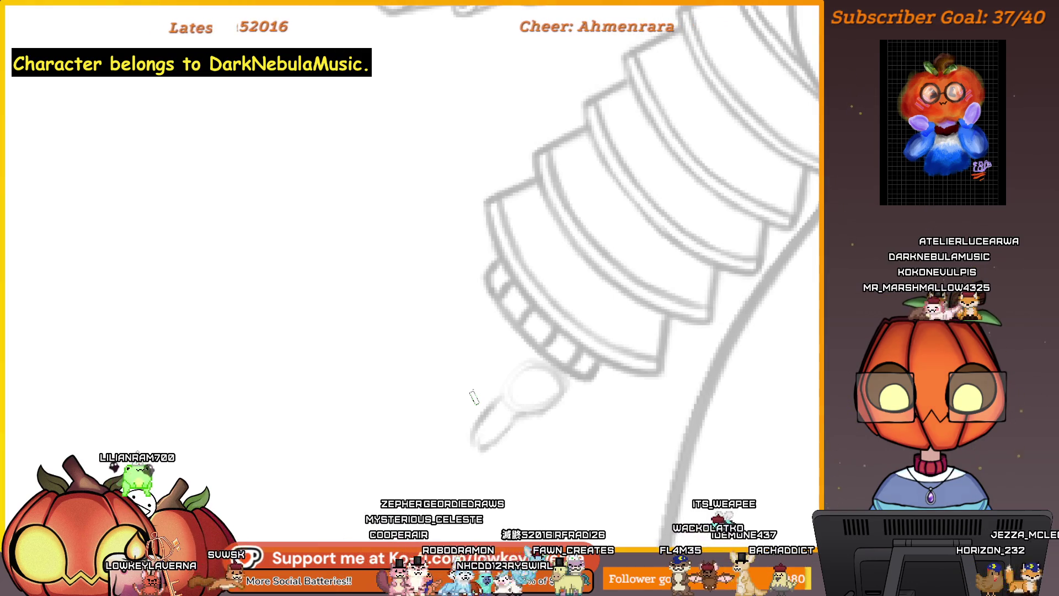
Step: Reposition the view around the new hand while drawing its finger lines below the cuff
mouse_move(508, 422)
mouse_down()
mouse_move(719, 411)
mouse_move(561, 409)
mouse_up()
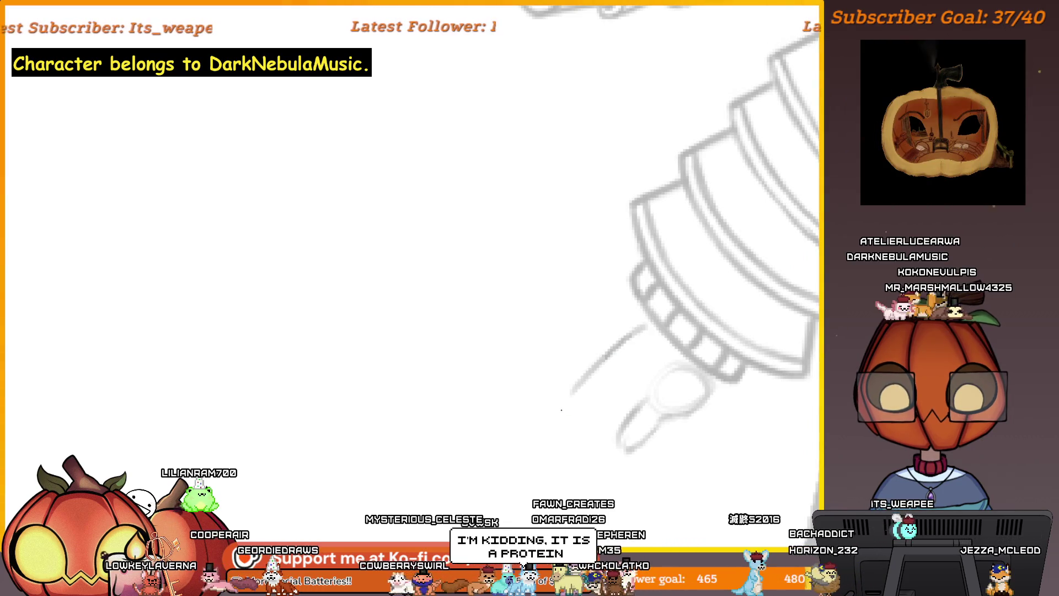
drag(585, 497, 557, 461)
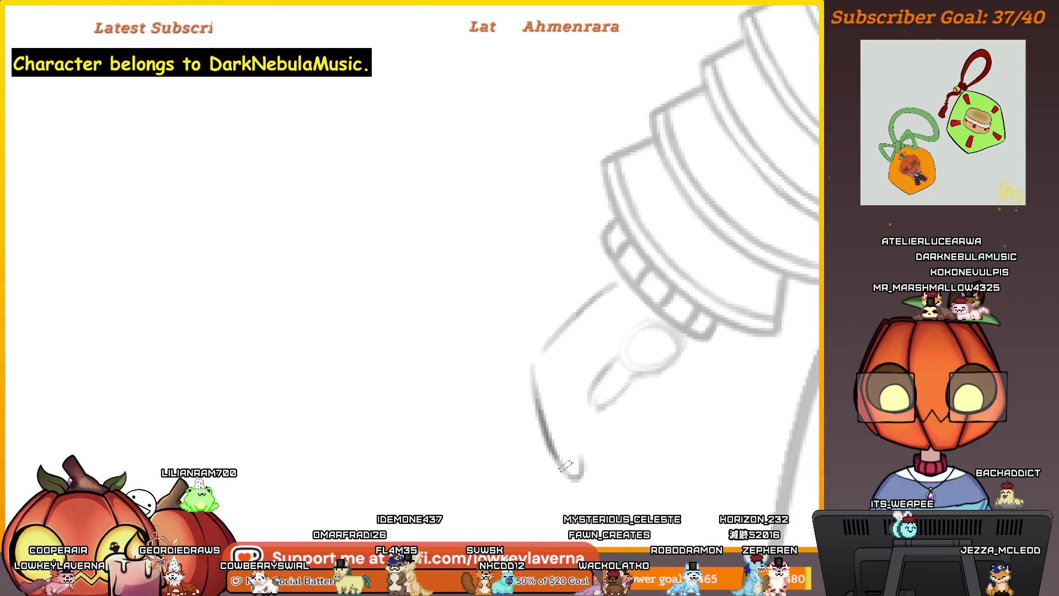
mouse_move(569, 466)
mouse_down()
mouse_move(310, 447)
mouse_move(662, 377)
mouse_move(624, 383)
mouse_move(622, 455)
mouse_up()
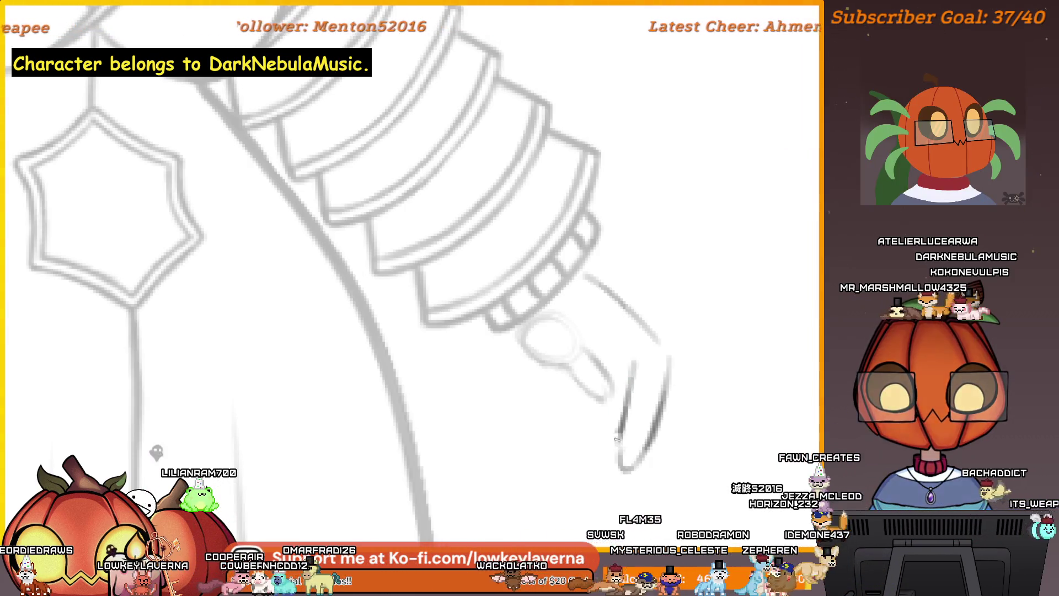
drag(634, 382, 653, 395)
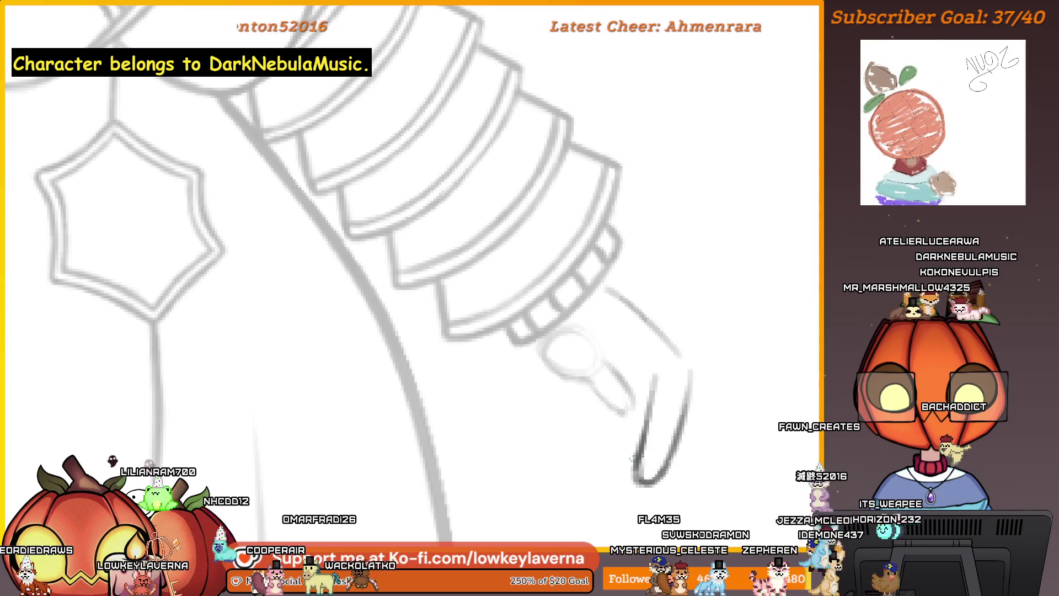
scroll(626, 418, down, 5)
scroll(653, 348, down, 1)
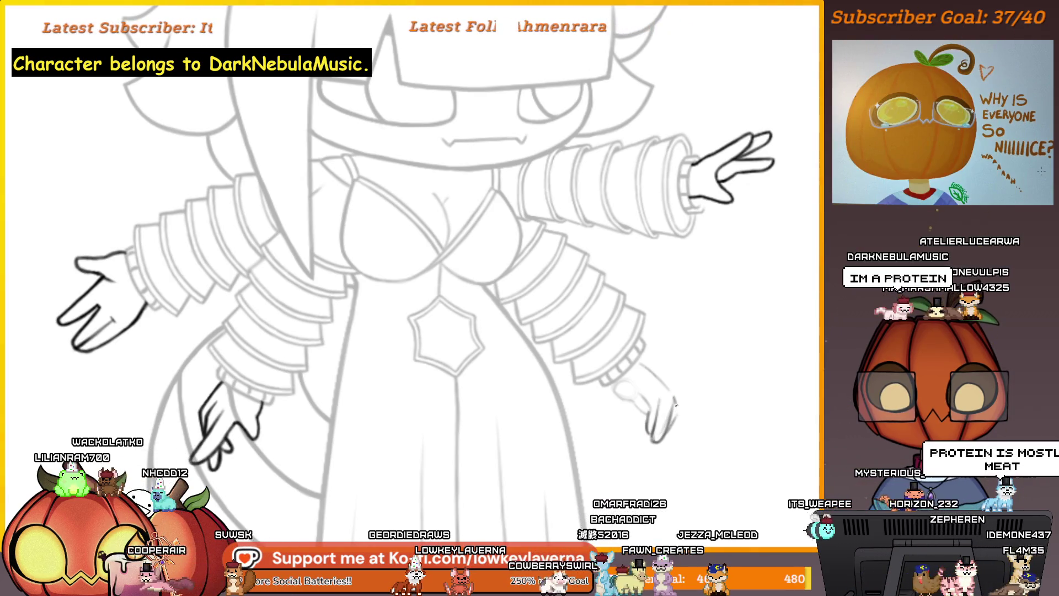
Step: Touch up the lowered hand's lines, then mirror the canvas to review the character
drag(696, 355, 655, 432)
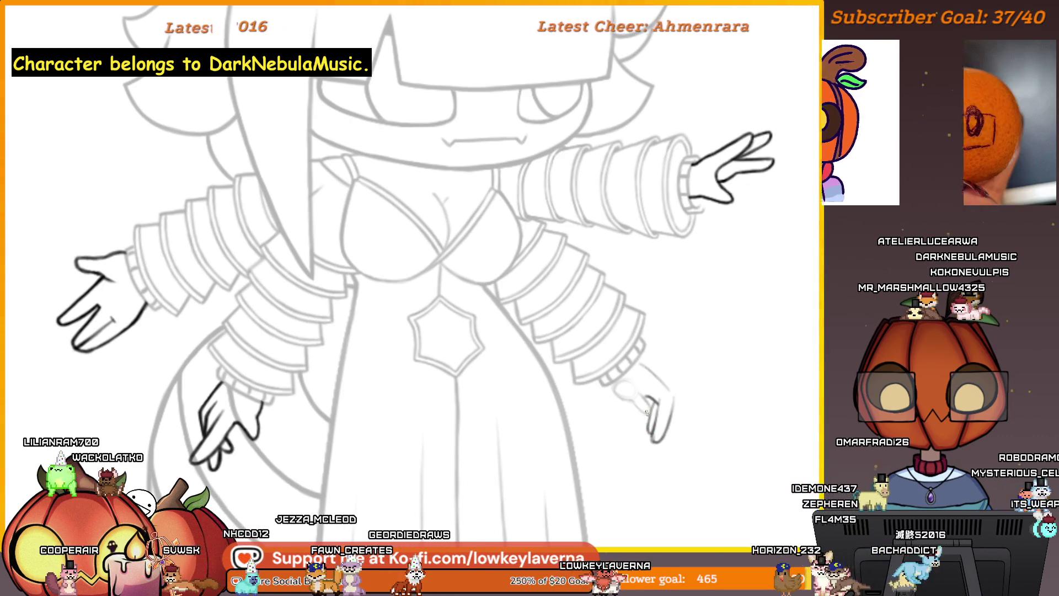
scroll(680, 353, down, 2)
scroll(691, 371, down, 2)
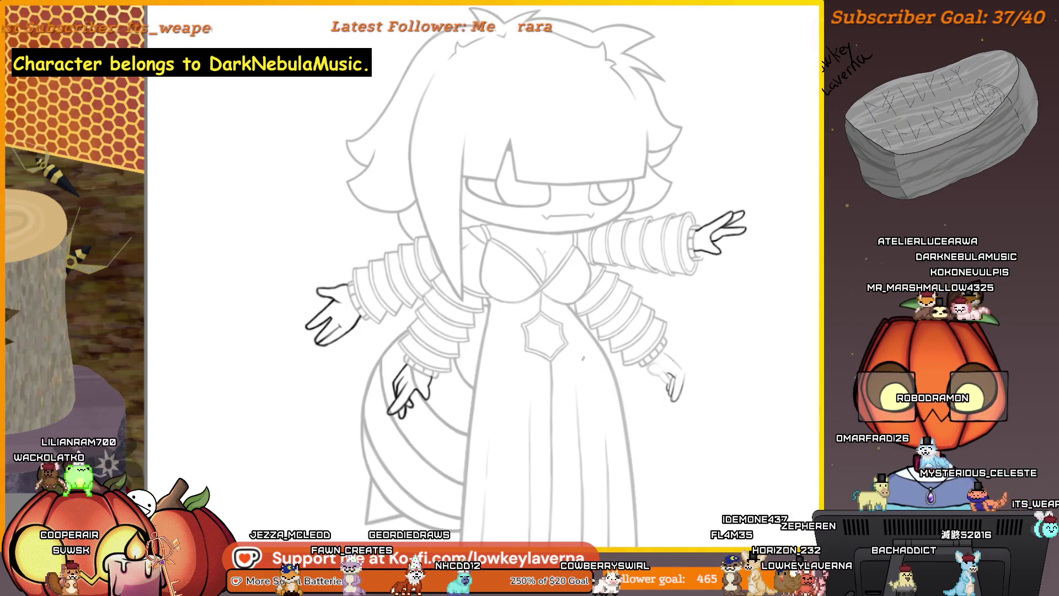
drag(583, 358, 514, 299)
key(m)
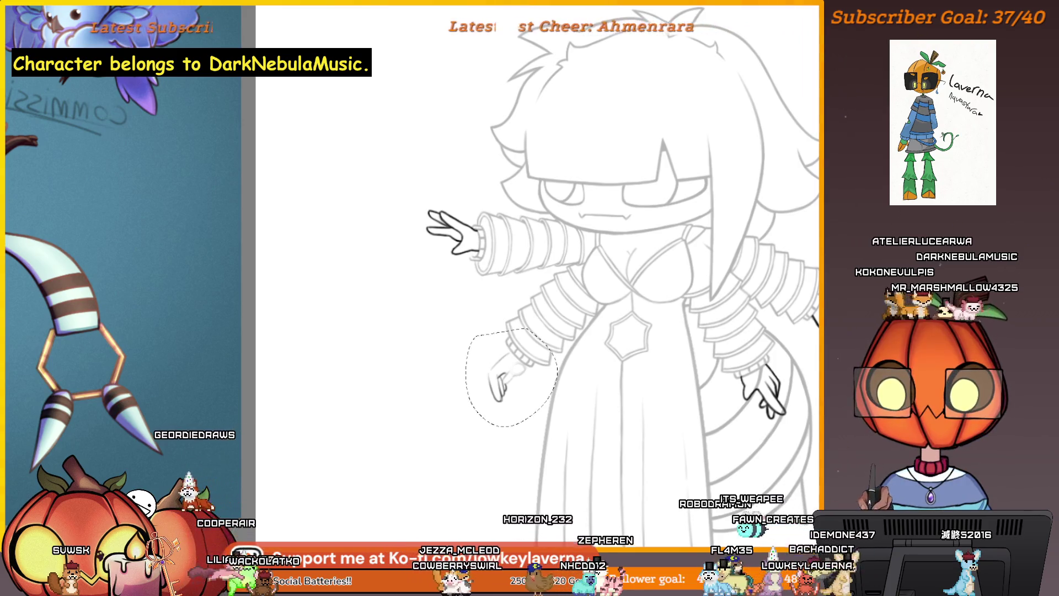
Step: Transform the lasso-selected hand onto the sleeve end and tilt it slightly counterclockwise
key(ctrl+t)
drag(584, 410, 548, 267)
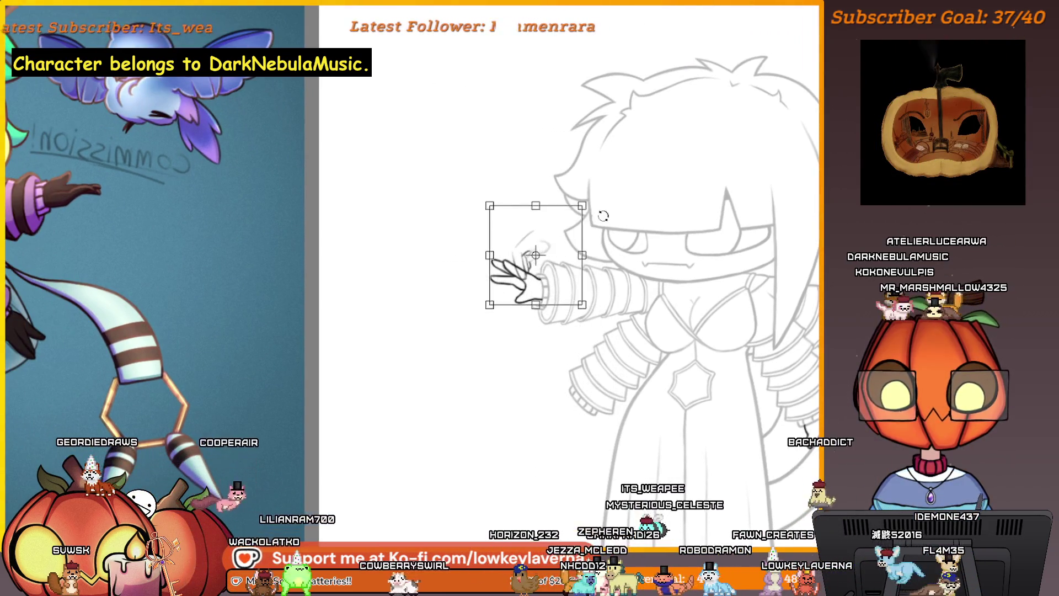
mouse_move(587, 327)
mouse_down()
mouse_move(568, 322)
mouse_move(584, 331)
mouse_move(544, 348)
mouse_move(589, 404)
mouse_up()
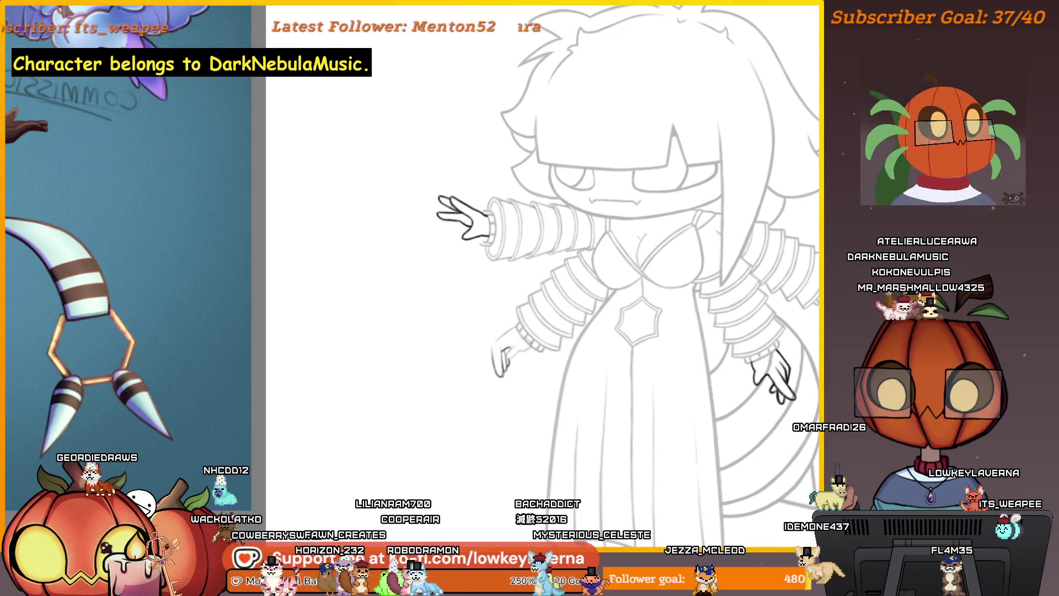
scroll(488, 342, up, 5)
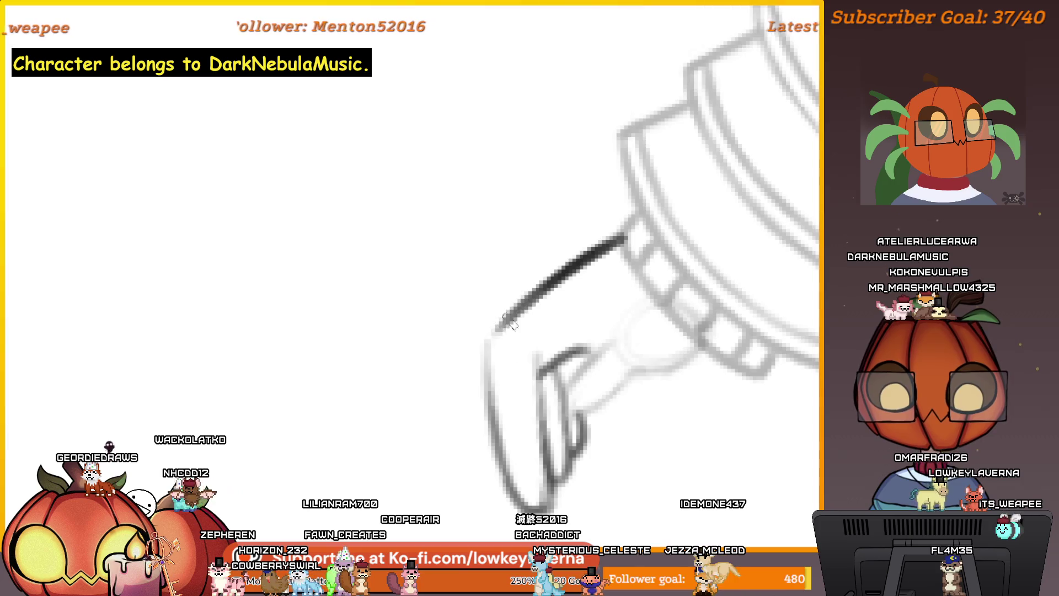
Step: Extend the ink line down the hand's side and flip the canvas to continue from the other direction
drag(496, 330, 485, 342)
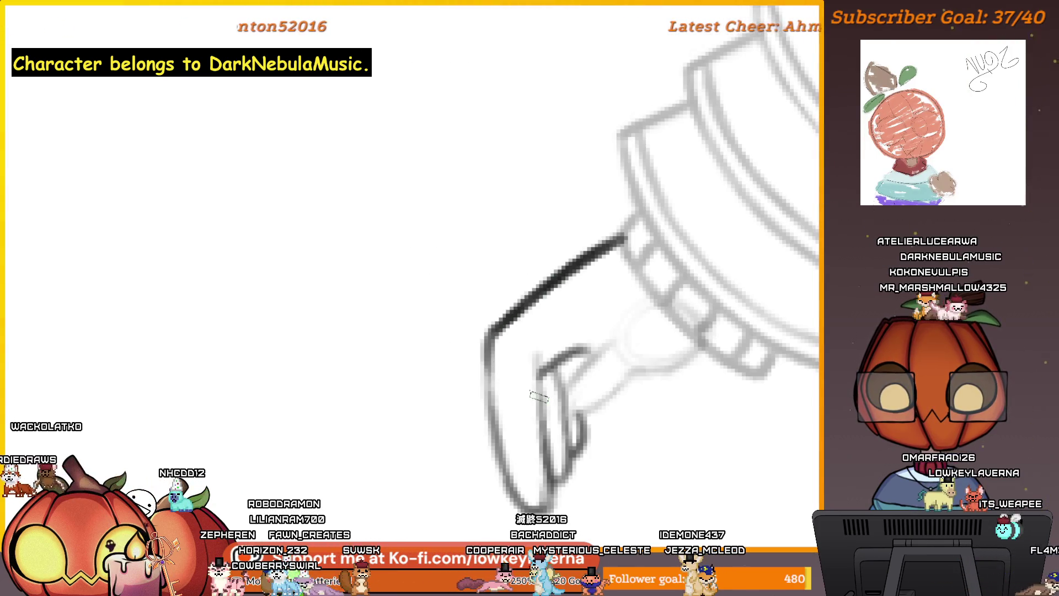
key(m)
drag(538, 395, 610, 338)
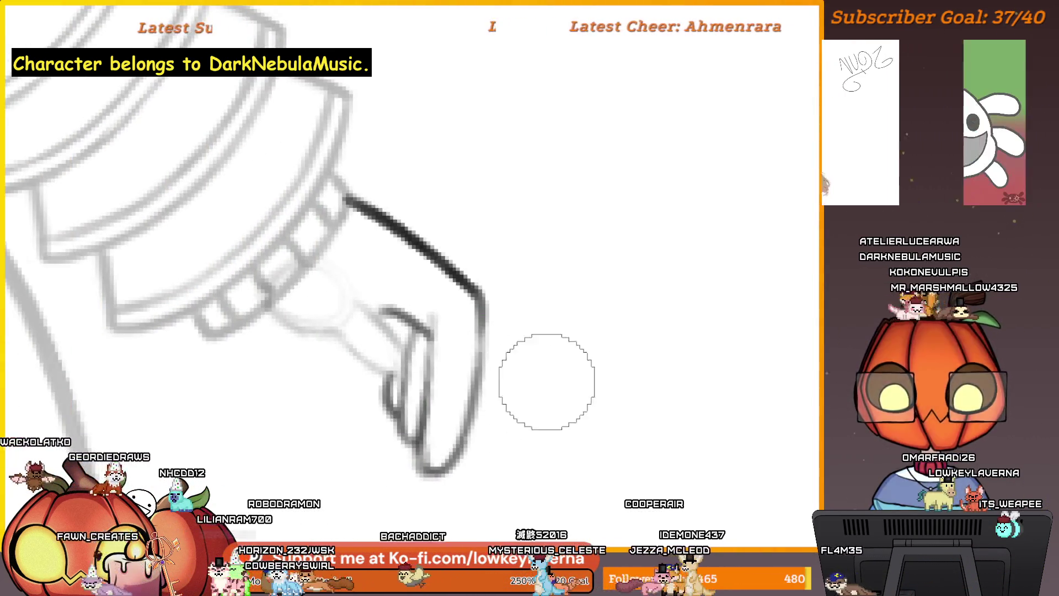
scroll(530, 359, up, 2)
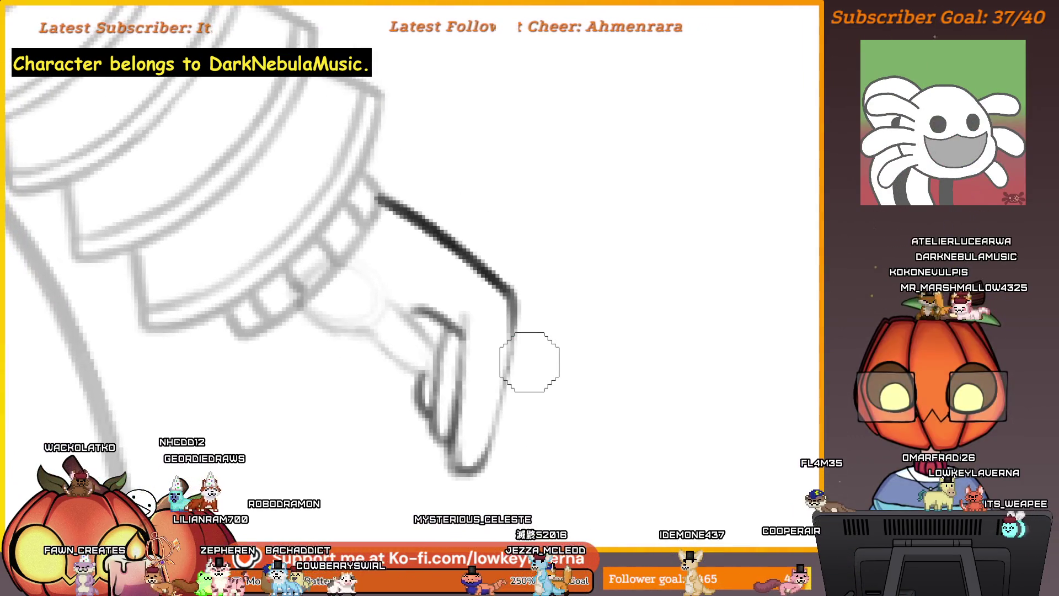
drag(530, 361, 491, 315)
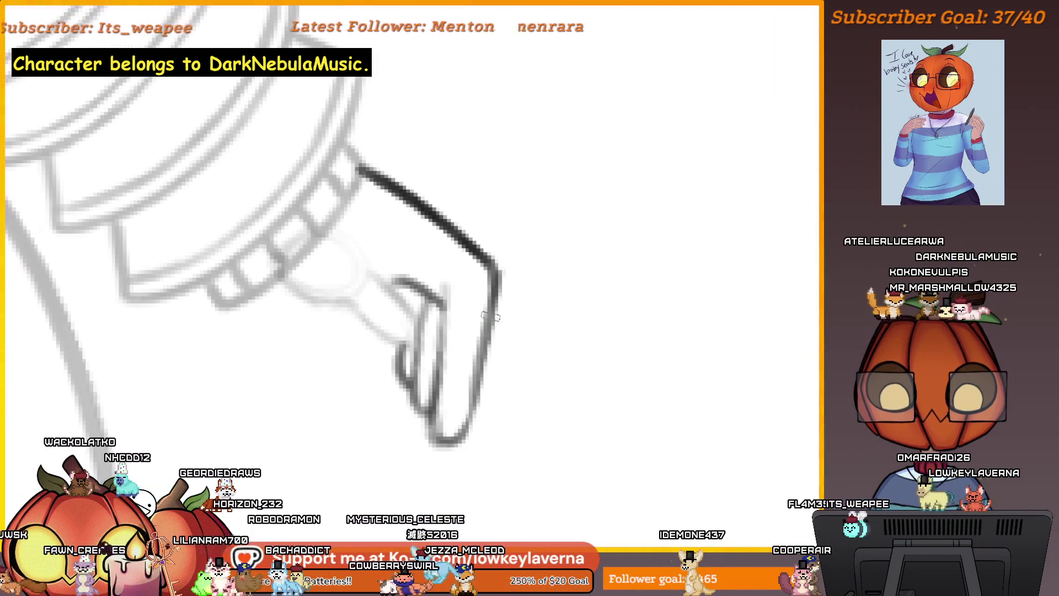
Step: Ink the hand's right edge and fingertip, shifting the view along the hand as needed
drag(498, 273, 475, 434)
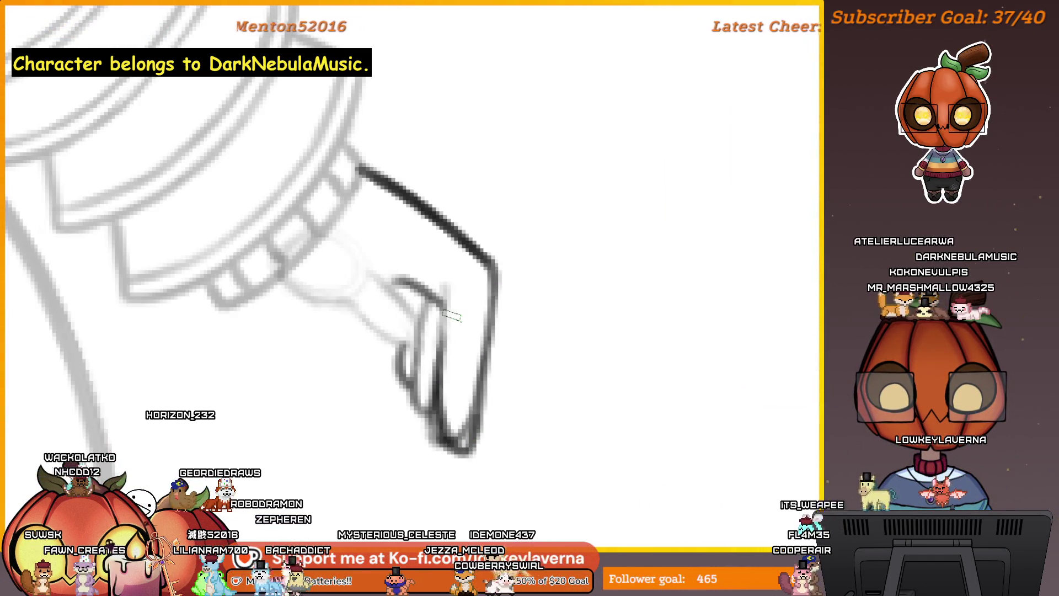
drag(450, 344, 499, 311)
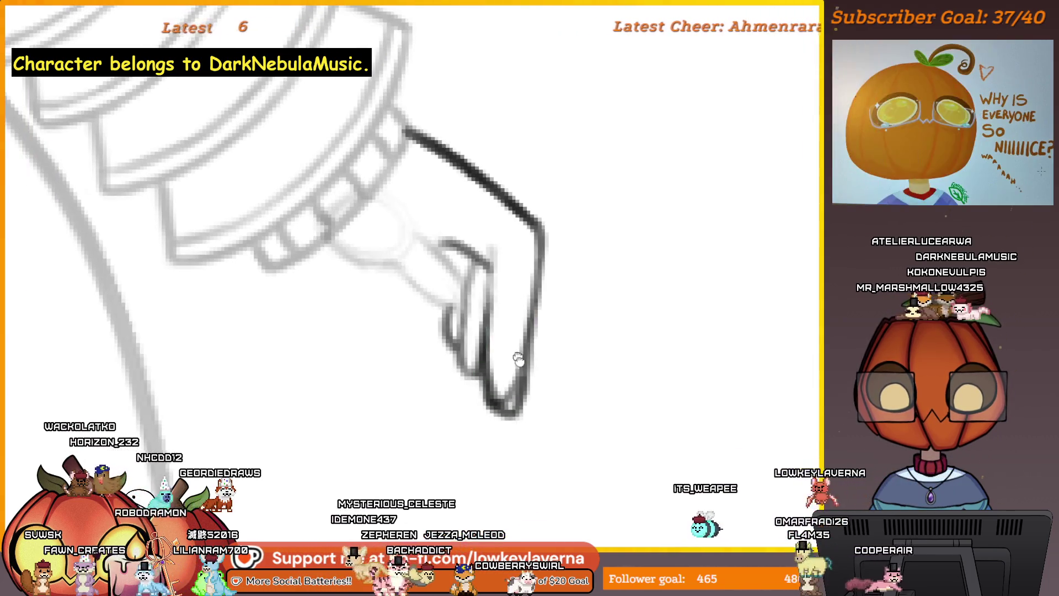
drag(516, 360, 527, 401)
scroll(534, 393, down, 2)
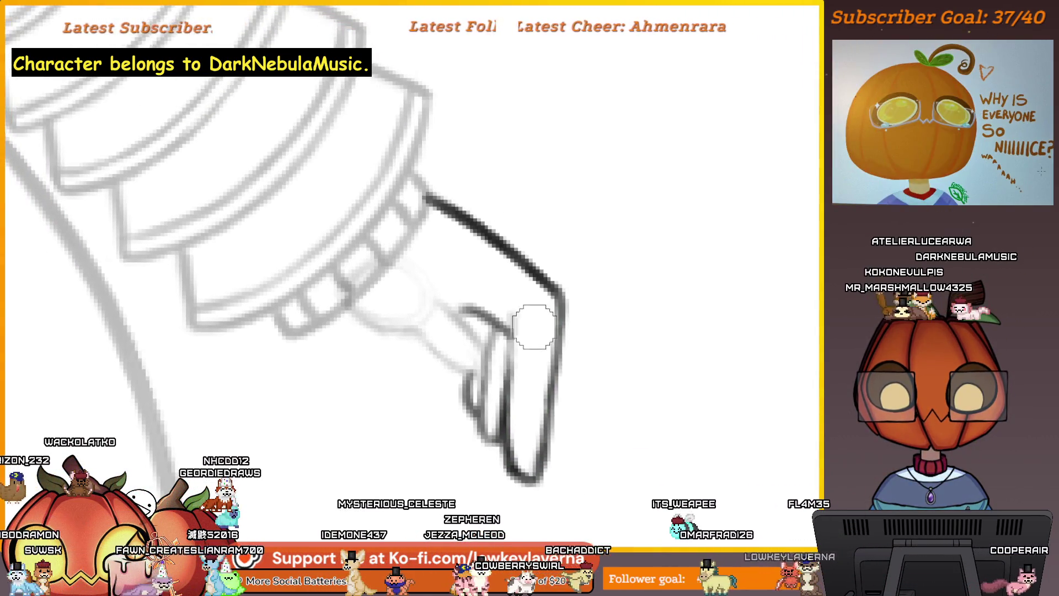
scroll(539, 383, down, 2)
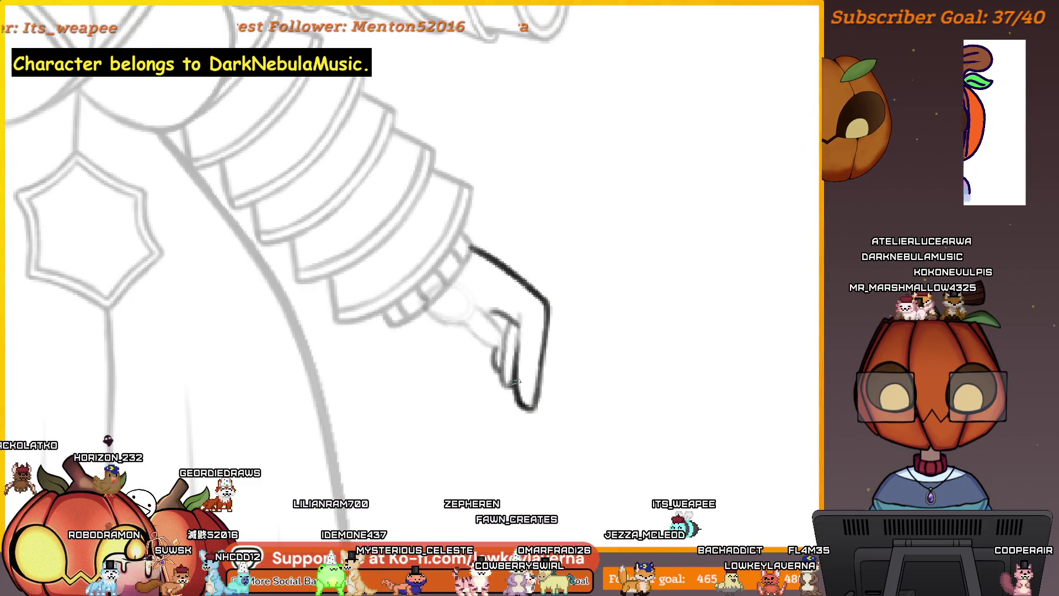
drag(514, 306, 539, 338)
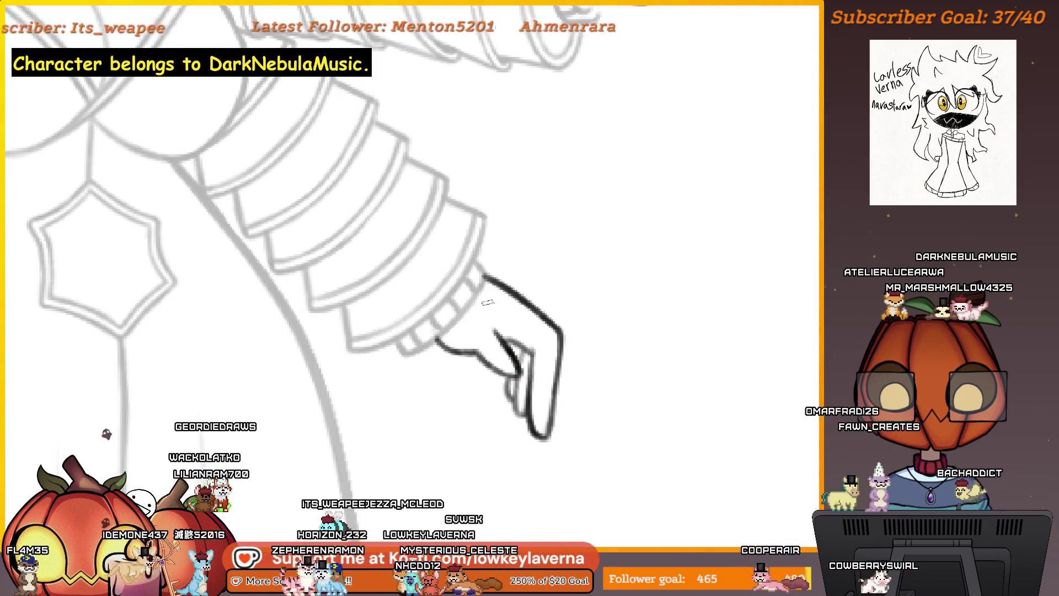
drag(487, 303, 497, 321)
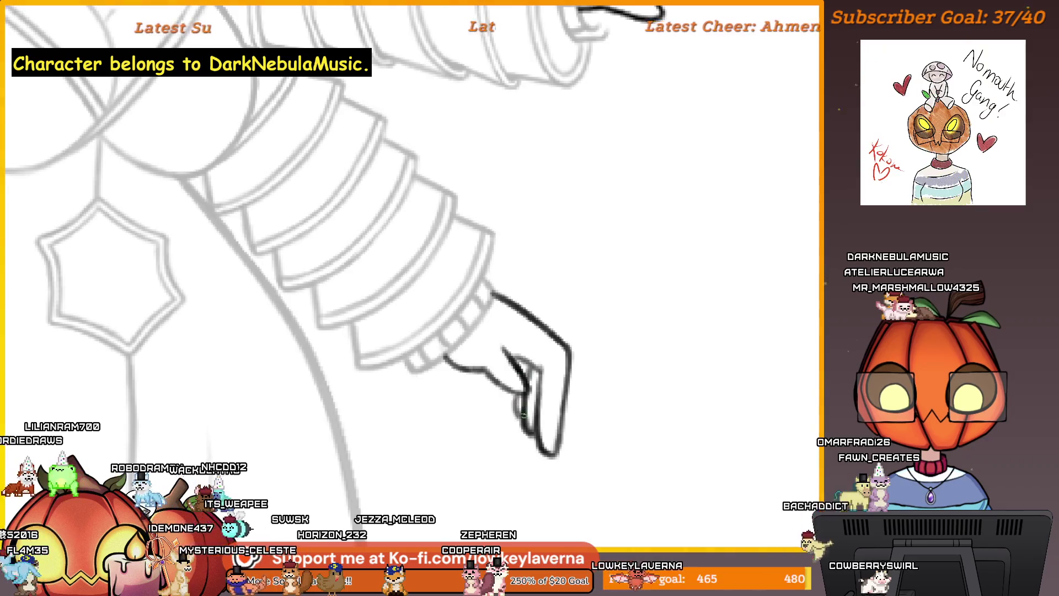
scroll(538, 312, down, 5)
scroll(591, 371, up, 2)
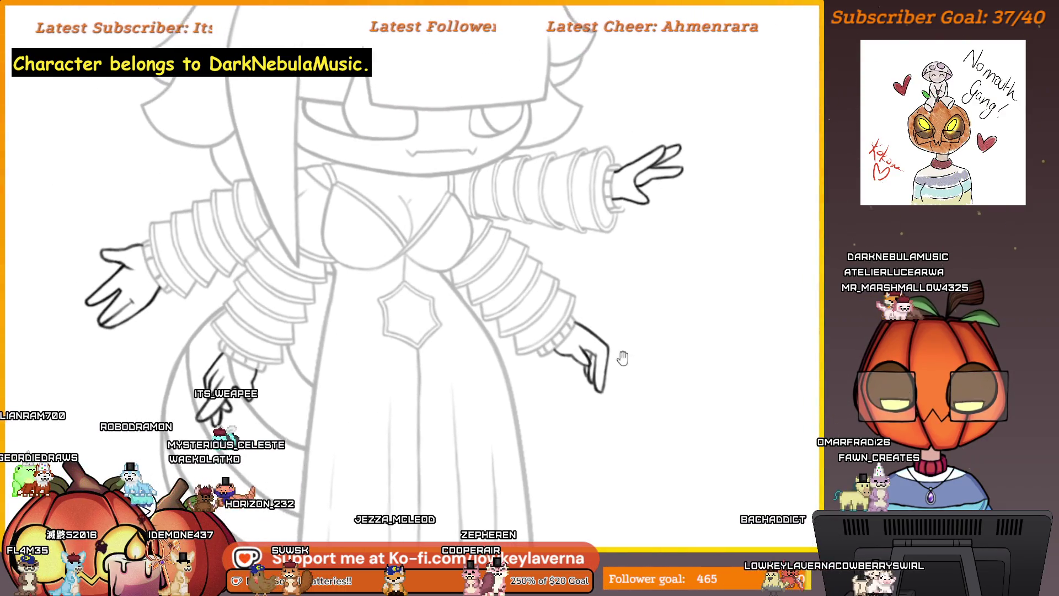
scroll(596, 344, up, 2)
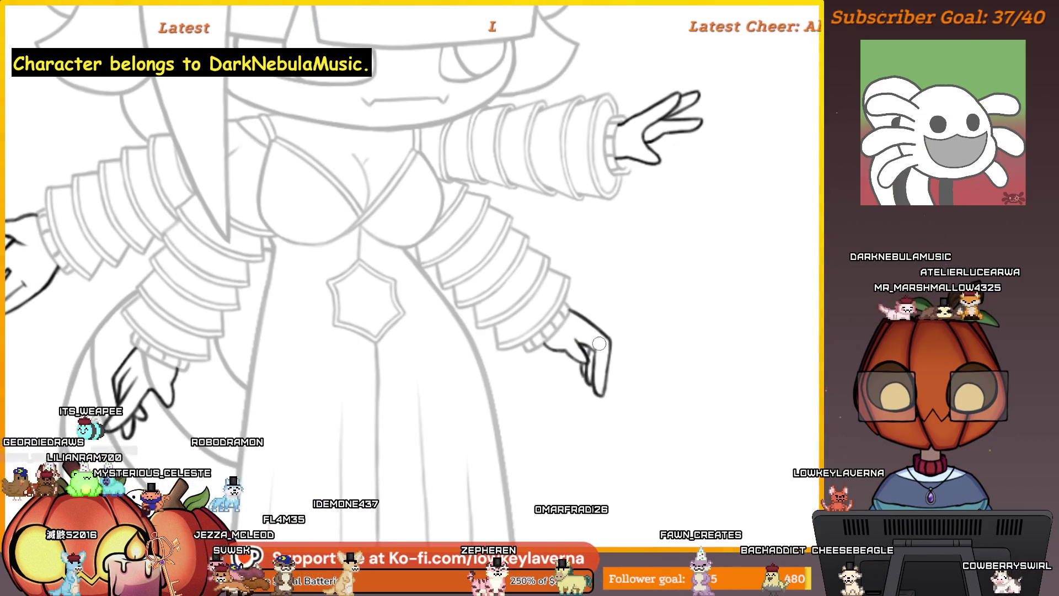
scroll(625, 317, down, 3)
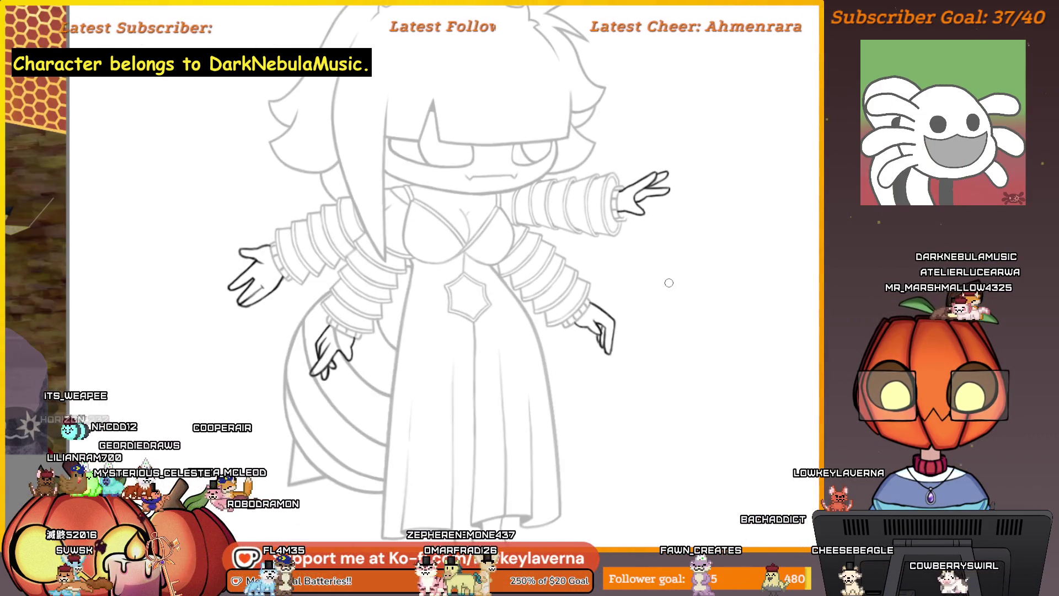
scroll(669, 282, up, 2)
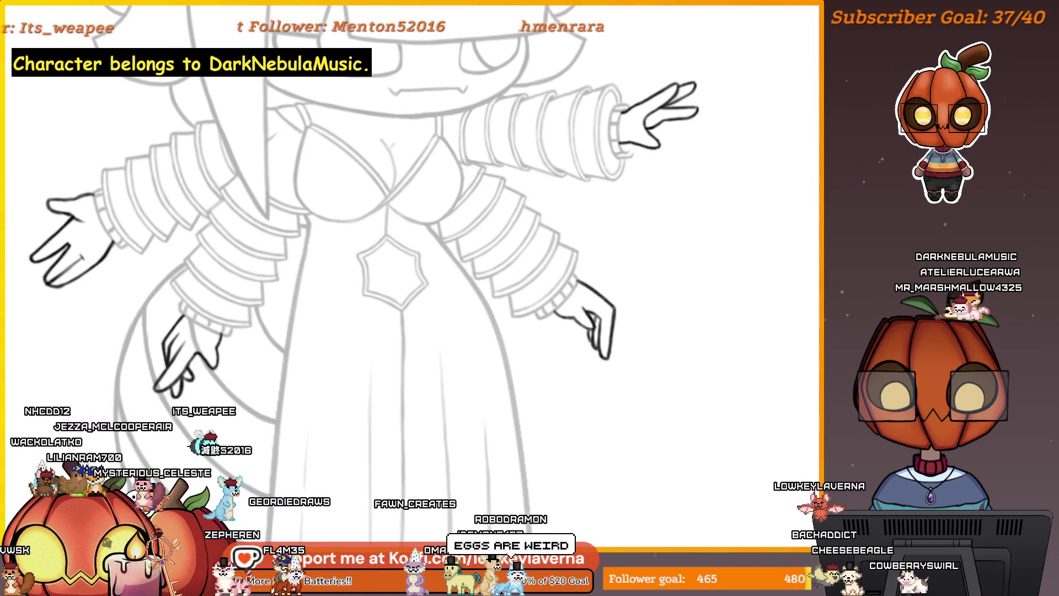
scroll(650, 279, down, 3)
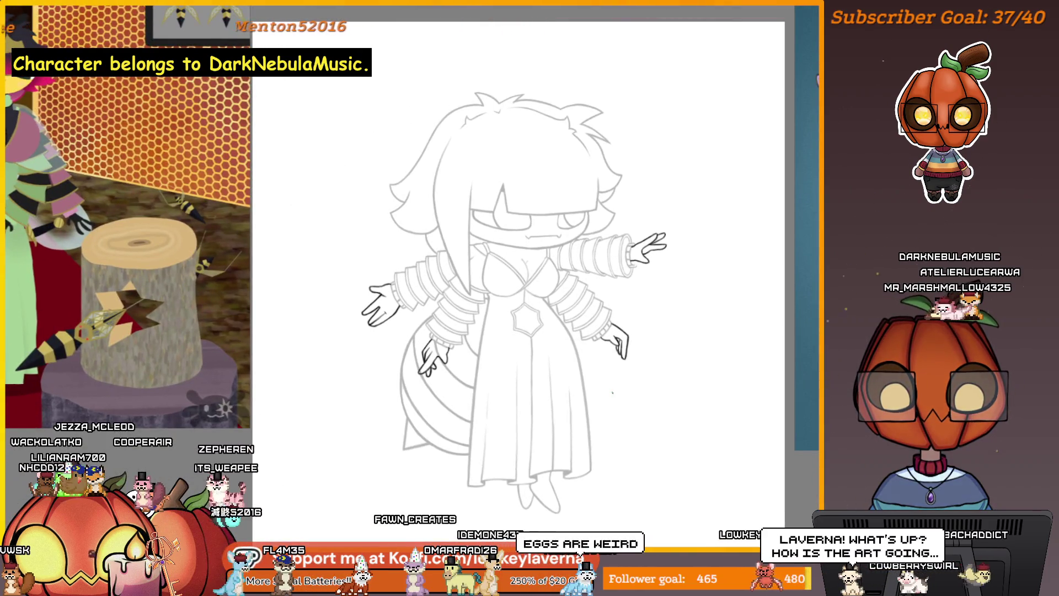
Step: Mirror the canvas to check the inked hands and bring the figure's left hand into view
key(m)
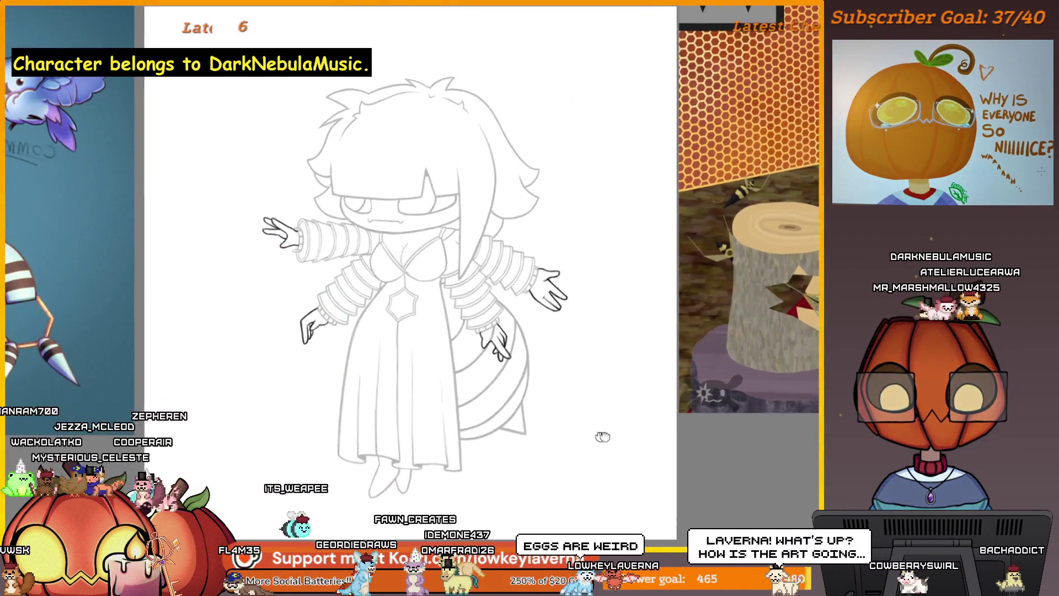
scroll(502, 325, up, 3)
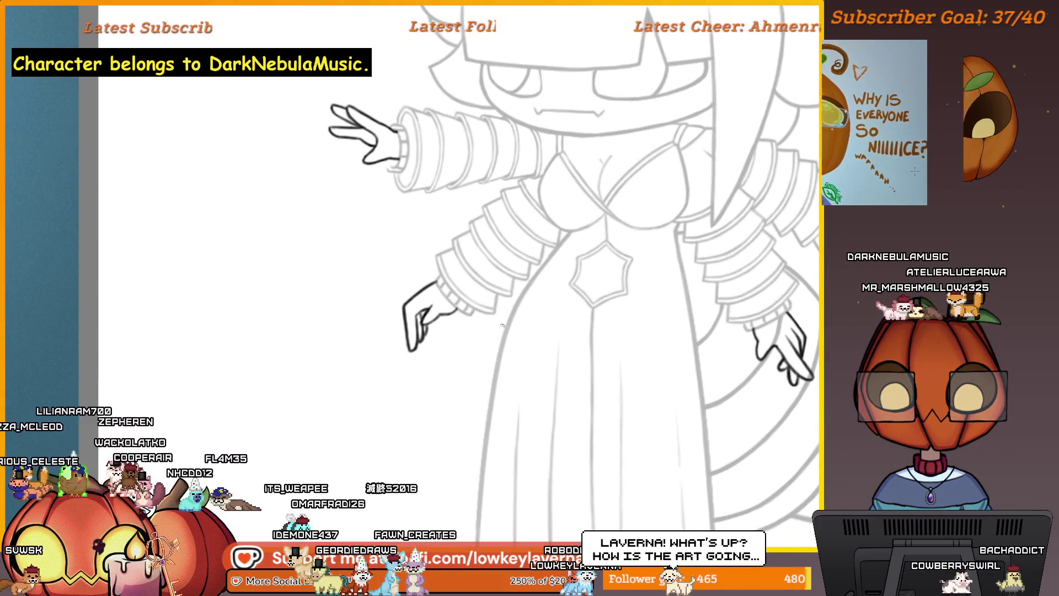
scroll(502, 324, down, 3)
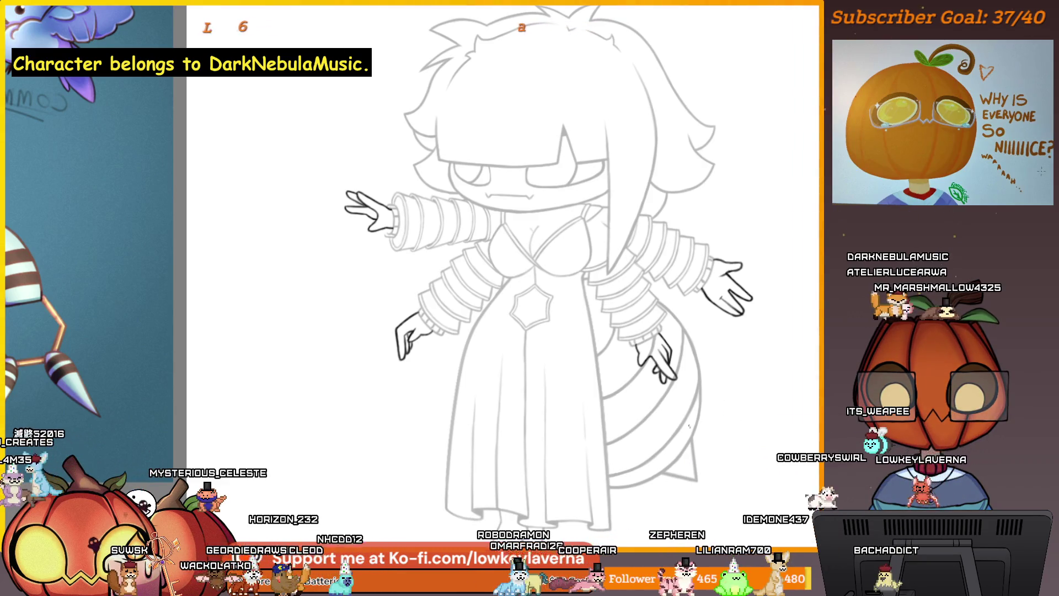
scroll(669, 426, up, 1)
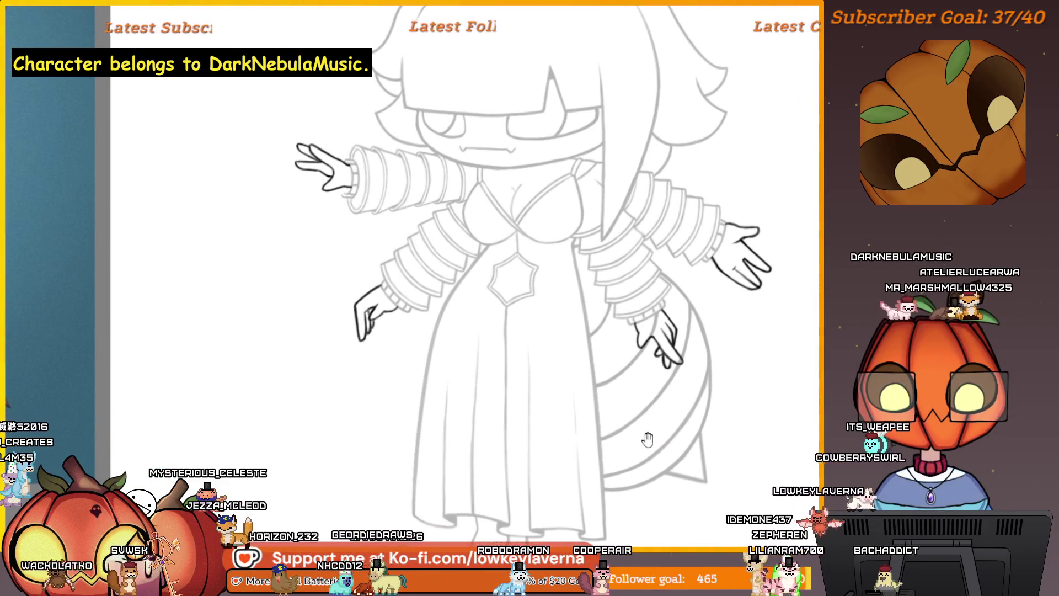
scroll(675, 443, up, 1)
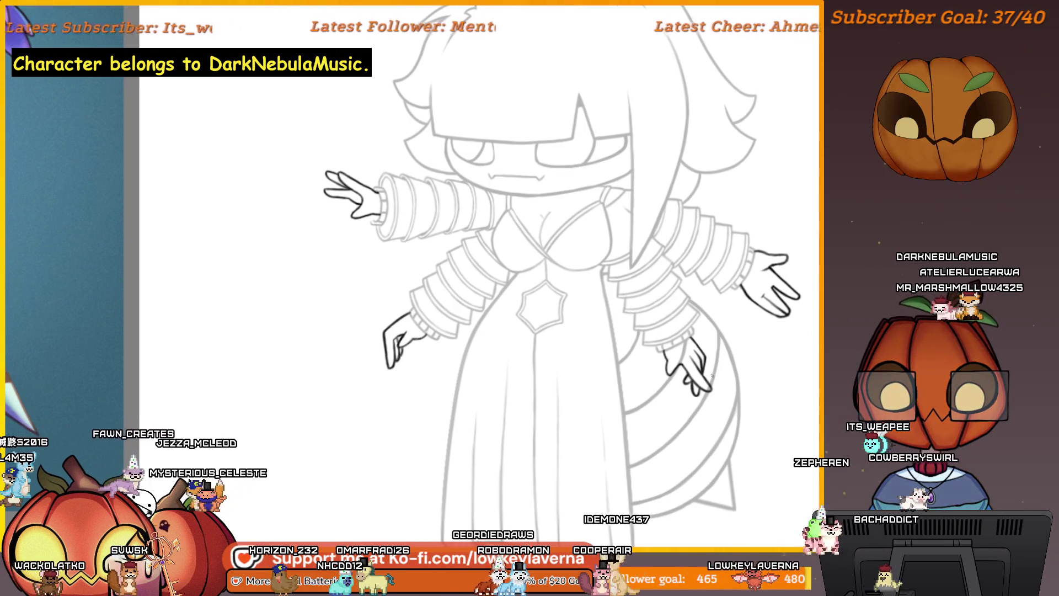
drag(481, 375, 663, 385)
scroll(629, 369, up, 3)
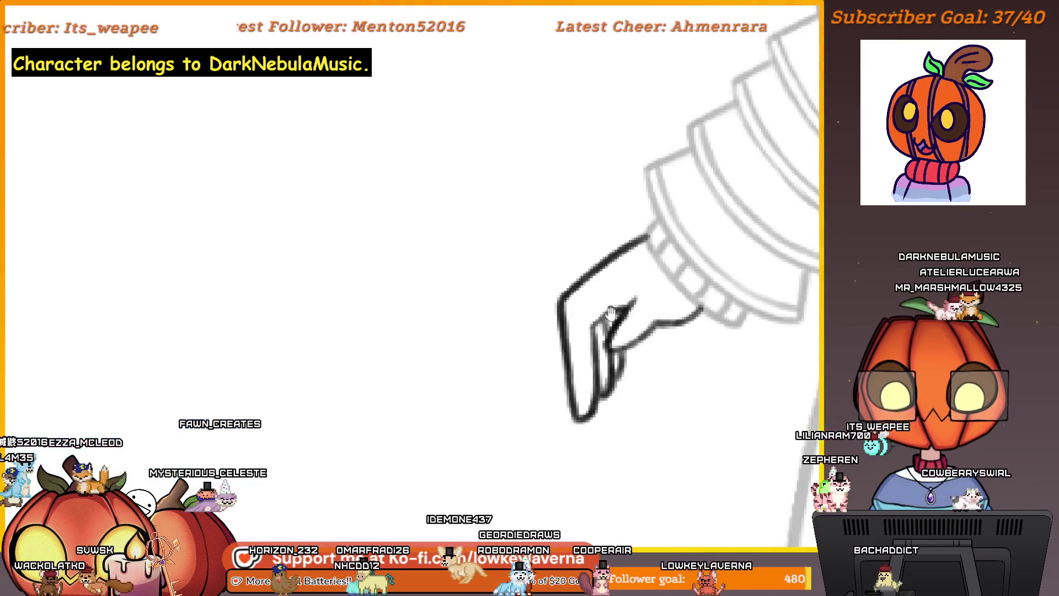
scroll(629, 370, up, 1)
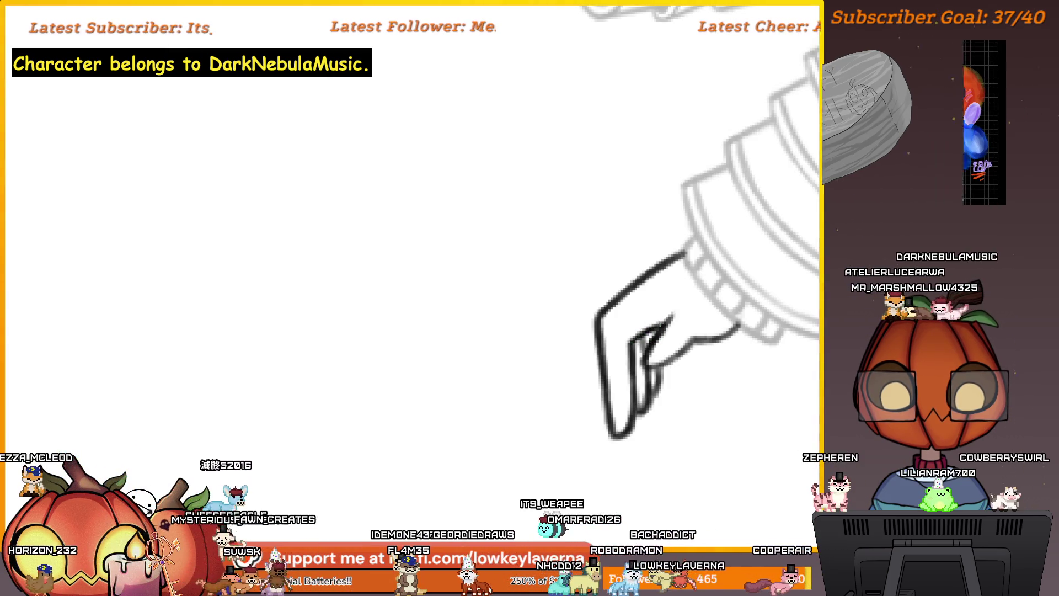
scroll(726, 255, down, 2)
scroll(671, 308, down, 2)
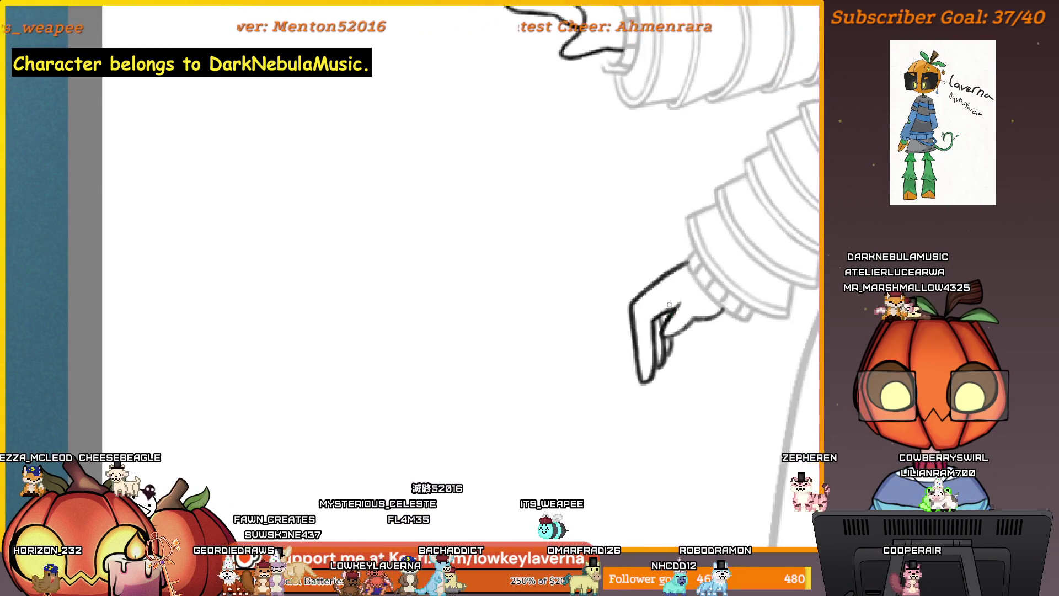
scroll(702, 357, down, 1)
scroll(645, 385, down, 1)
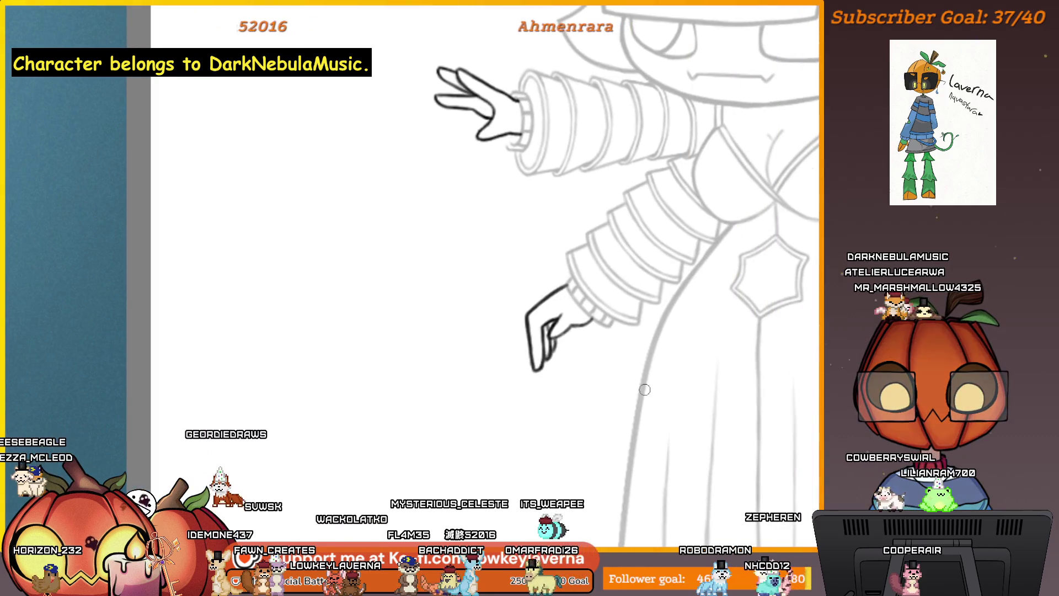
scroll(645, 389, up, 2)
scroll(608, 256, up, 1)
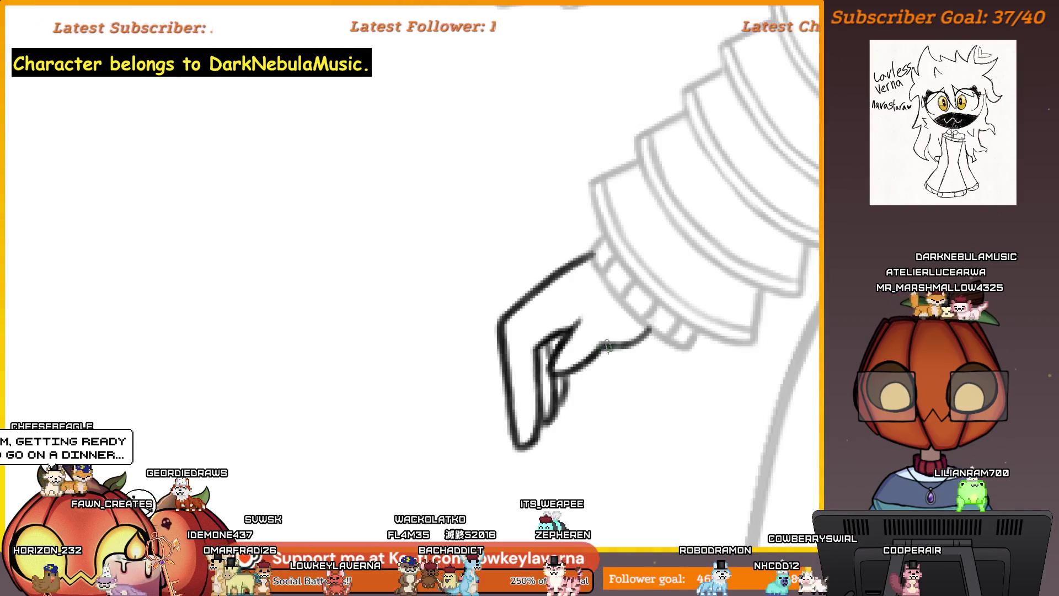
scroll(686, 249, down, 1)
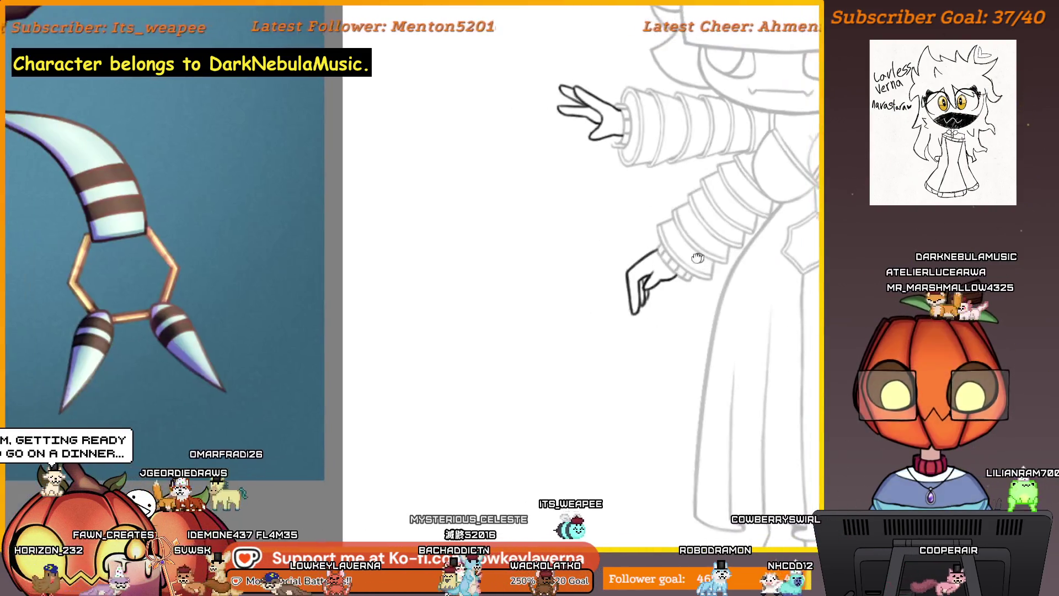
scroll(595, 259, down, 1)
scroll(594, 259, up, 2)
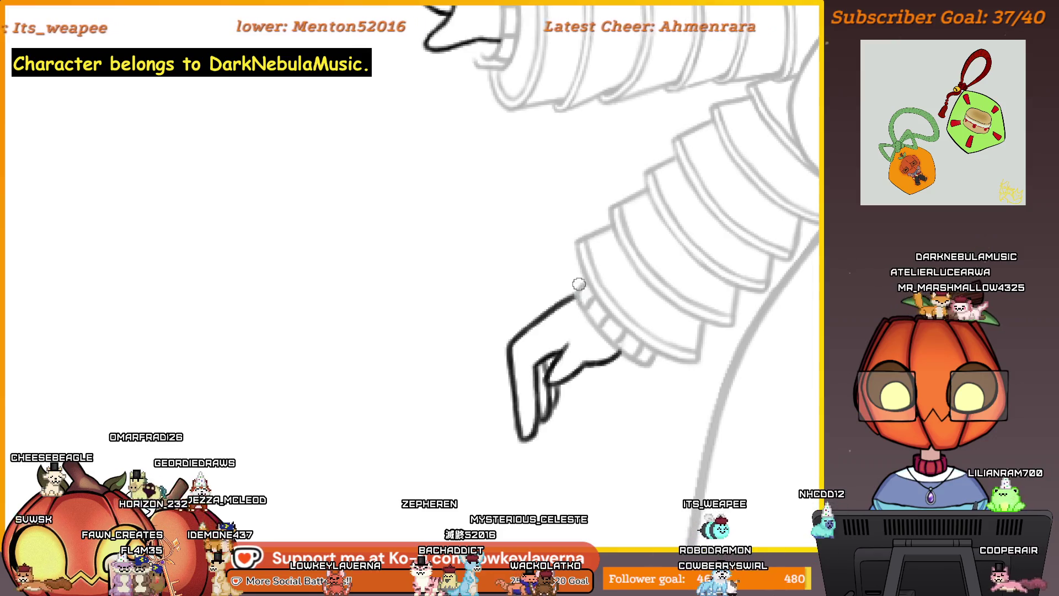
scroll(608, 239, down, 3)
scroll(608, 239, up, 1)
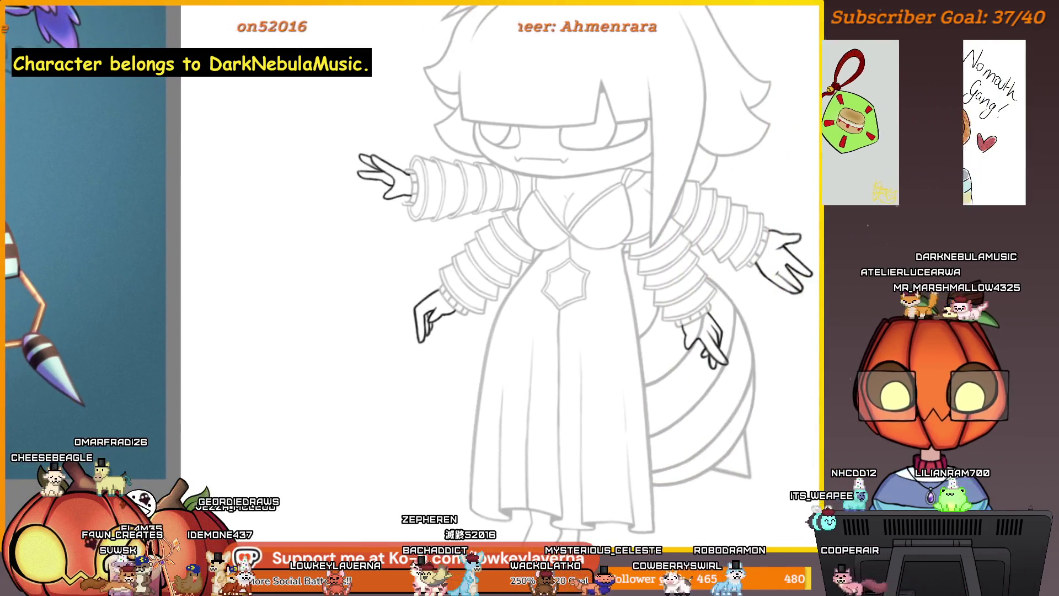
scroll(579, 298, down, 2)
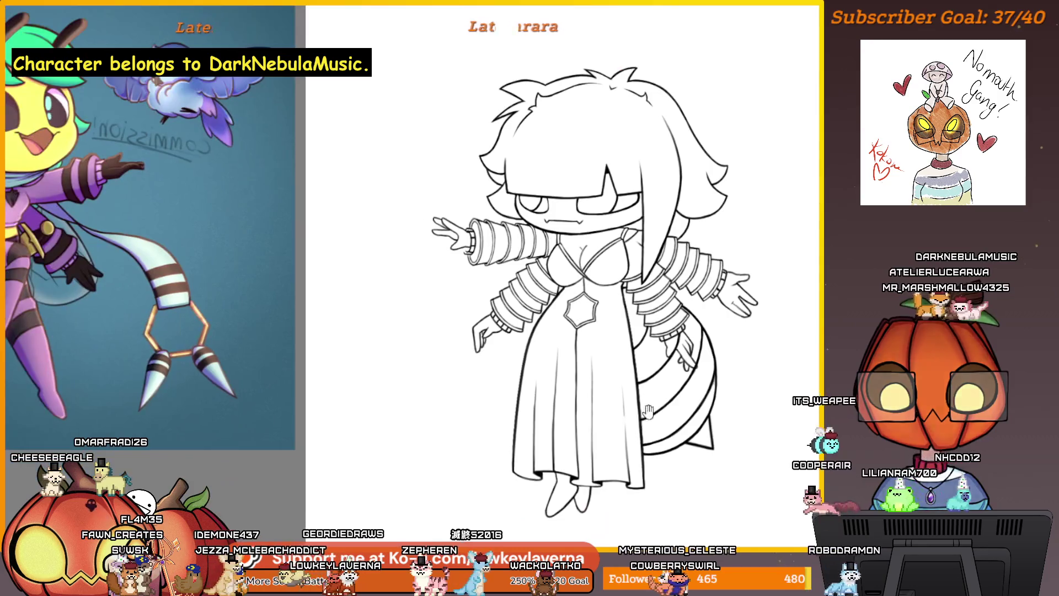
key(Delete)
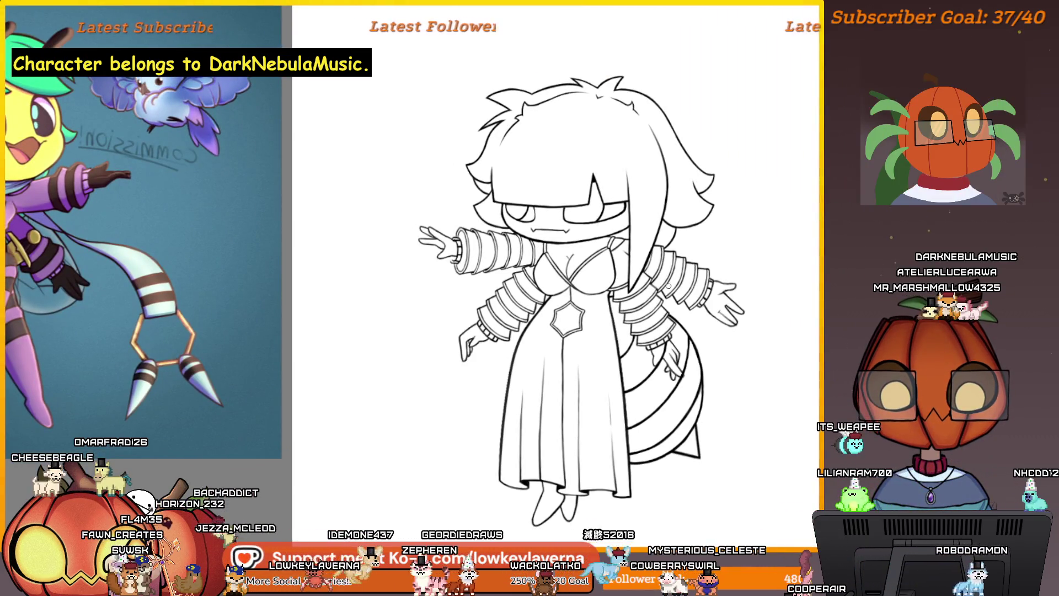
scroll(658, 353, up, 3)
scroll(660, 361, up, 1)
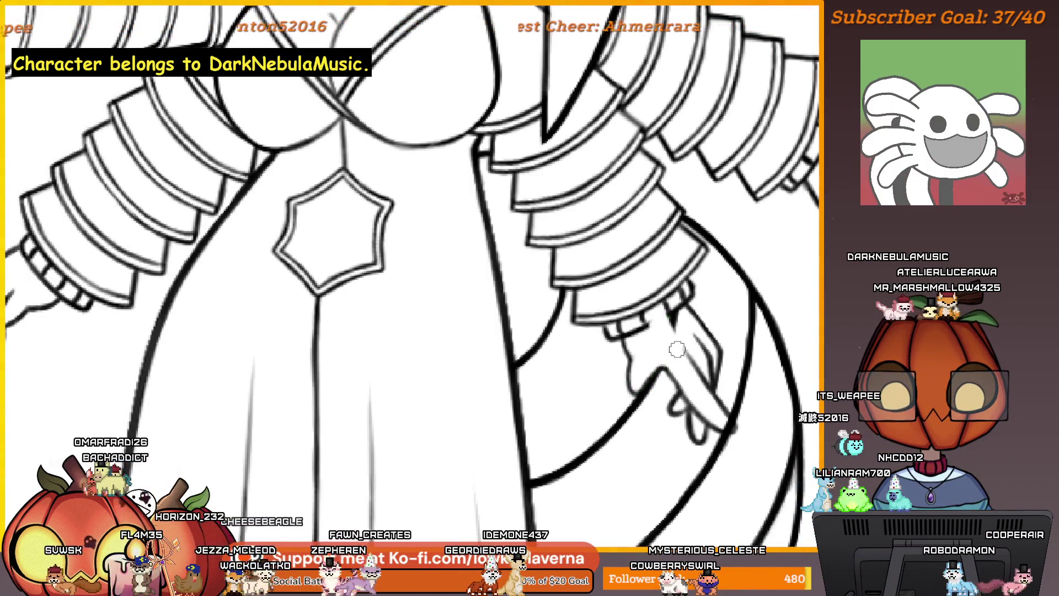
scroll(697, 316, up, 2)
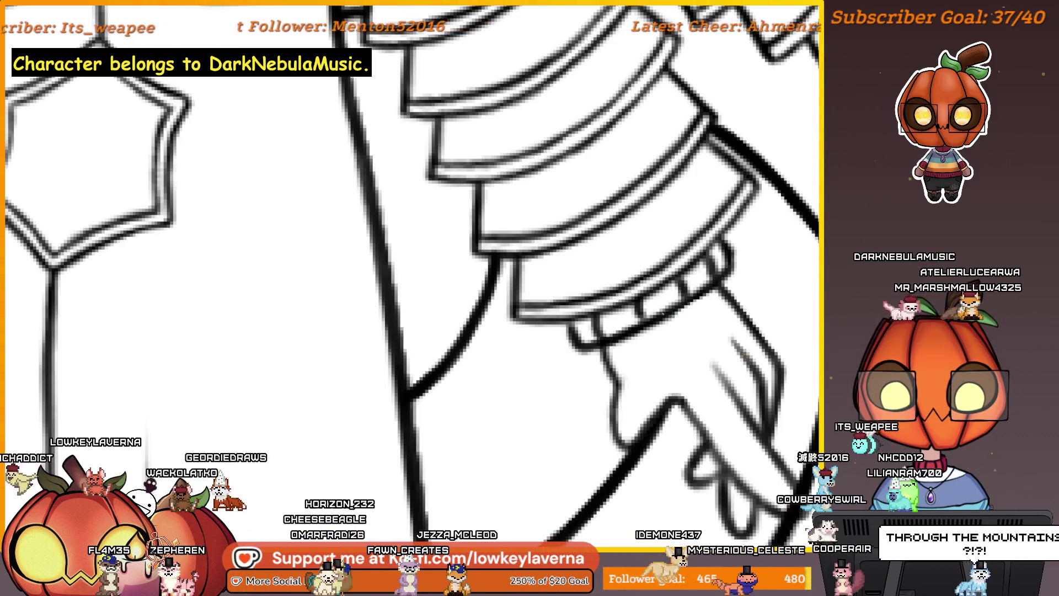
scroll(734, 241, down, 3)
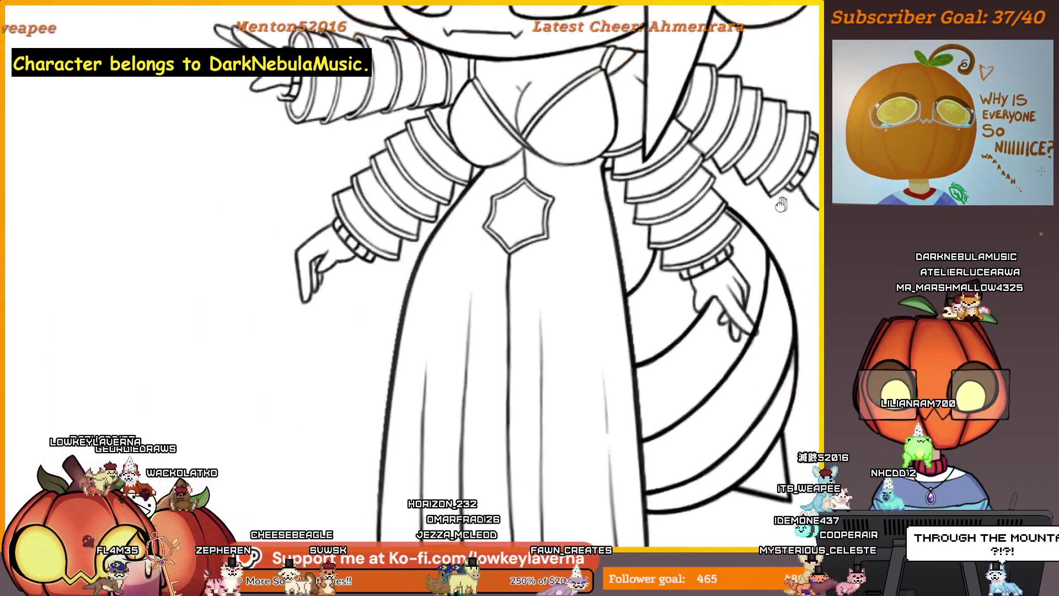
scroll(731, 274, down, 1)
scroll(732, 274, down, 1)
drag(638, 326, 745, 326)
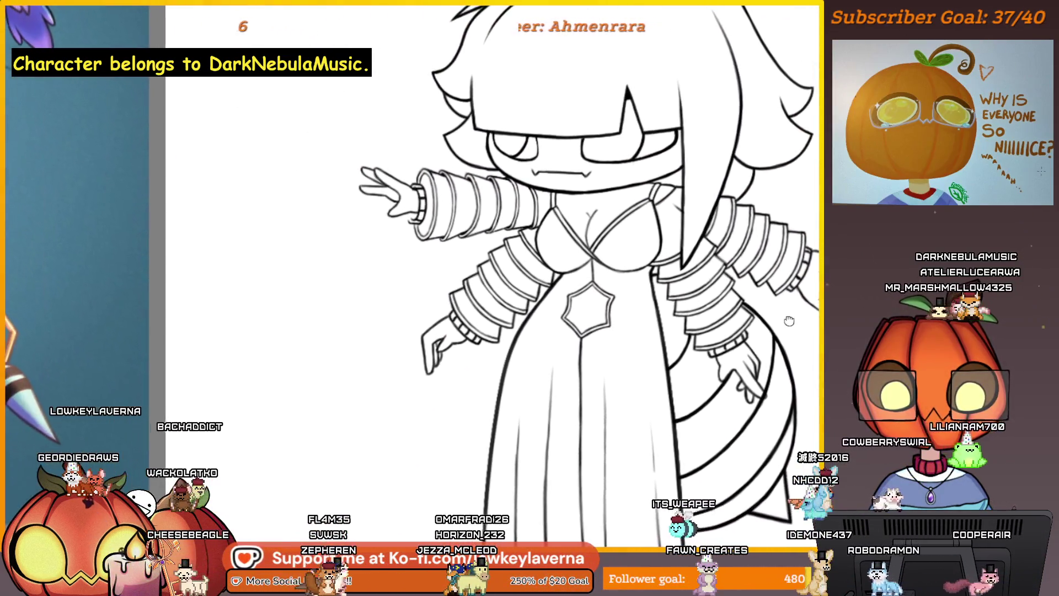
scroll(502, 231, up, 2)
scroll(503, 231, up, 1)
scroll(503, 231, up, 3)
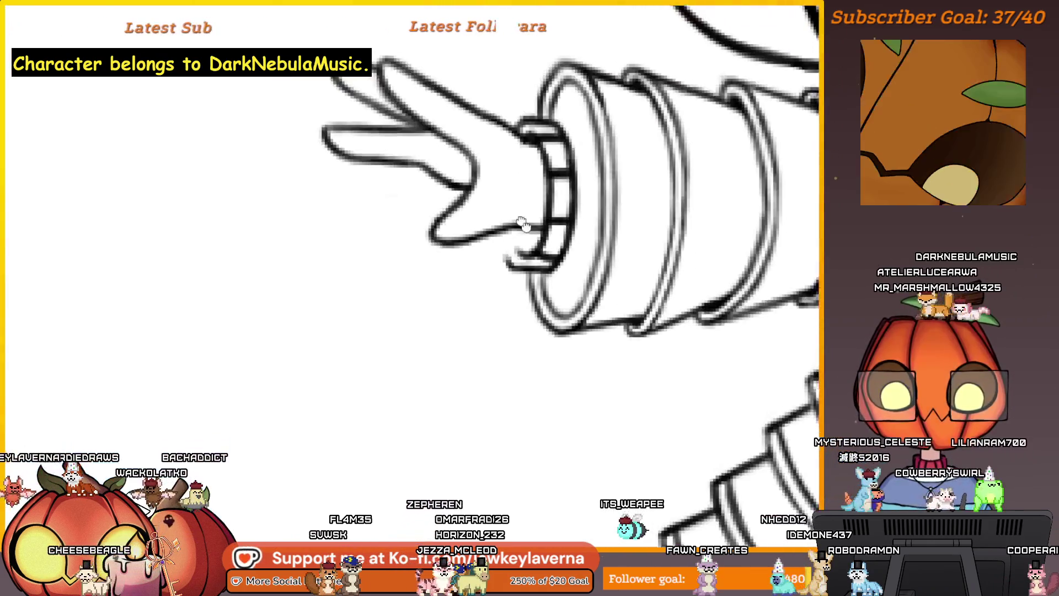
scroll(521, 249, up, 1)
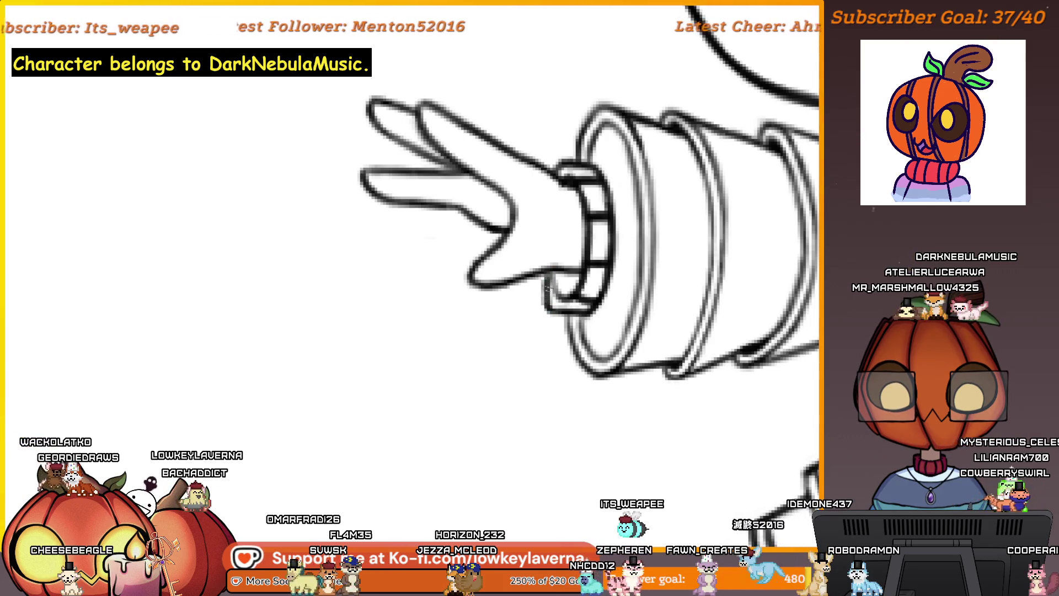
scroll(546, 178, down, 2)
scroll(546, 178, up, 2)
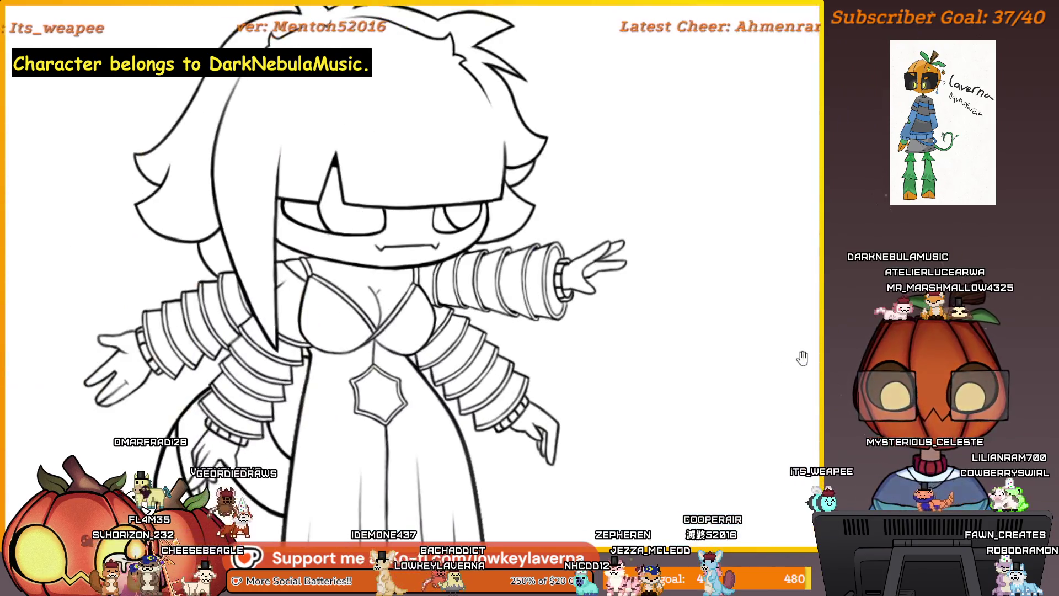
scroll(635, 408, up, 5)
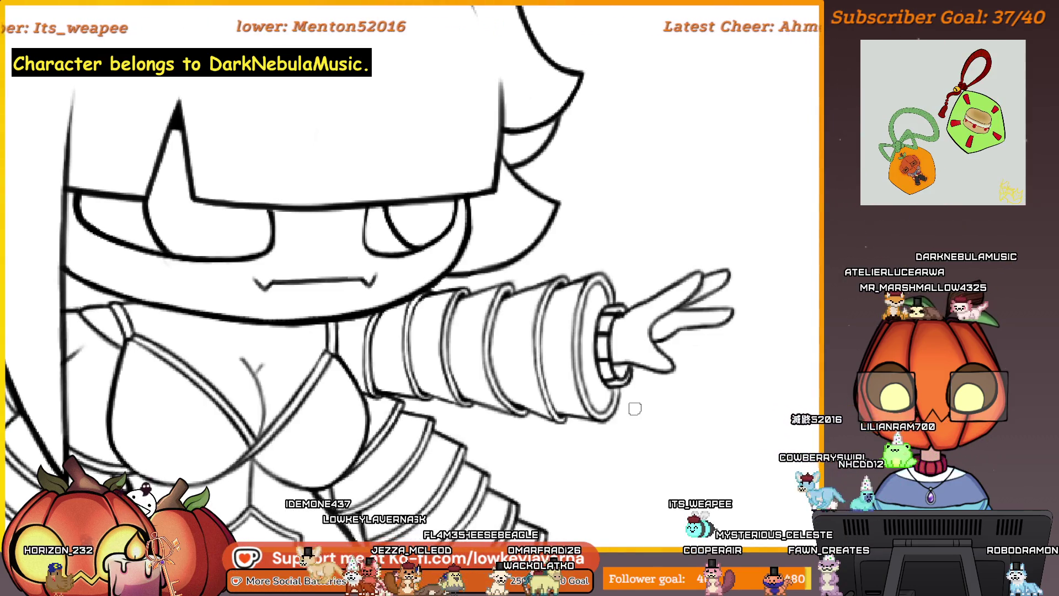
scroll(634, 409, up, 3)
scroll(674, 237, up, 2)
scroll(678, 315, up, 2)
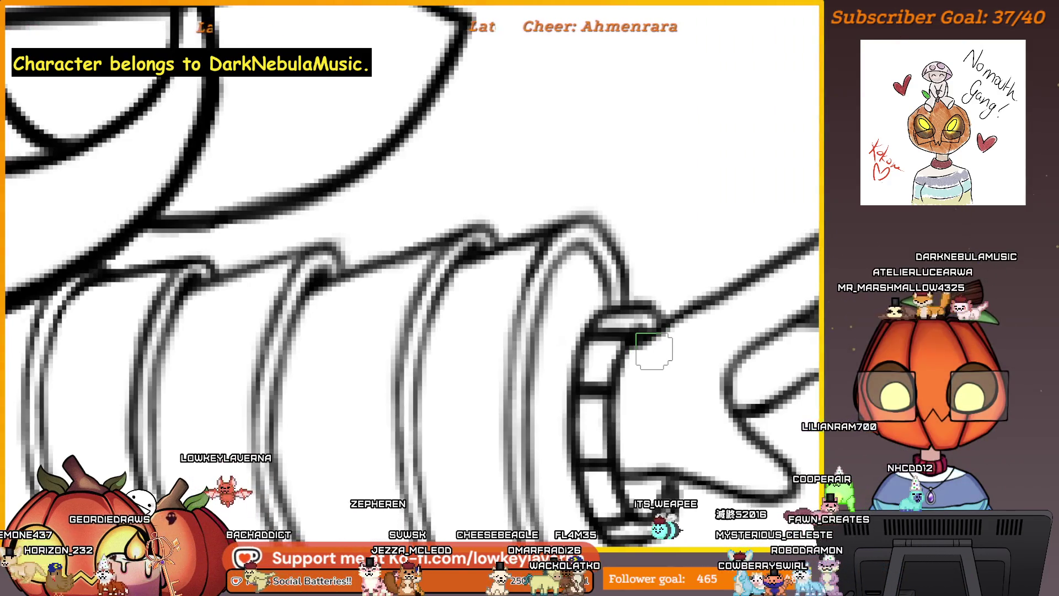
scroll(631, 339, up, 1)
scroll(670, 446, up, 2)
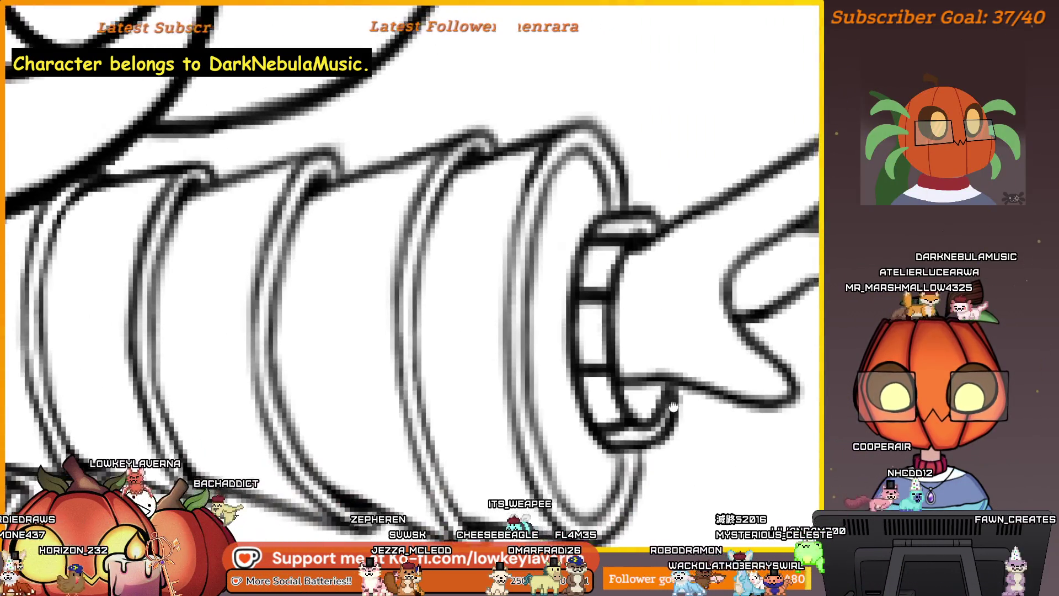
scroll(677, 374, up, 2)
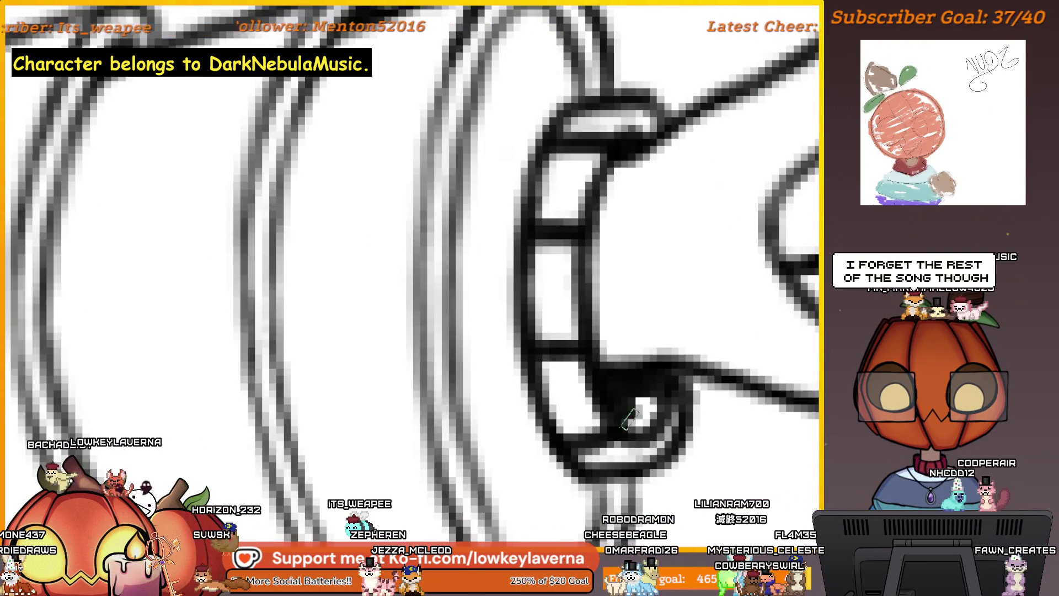
Step: Paint the white gap inside the raised hand's wrist cuff solid black
drag(631, 418, 645, 386)
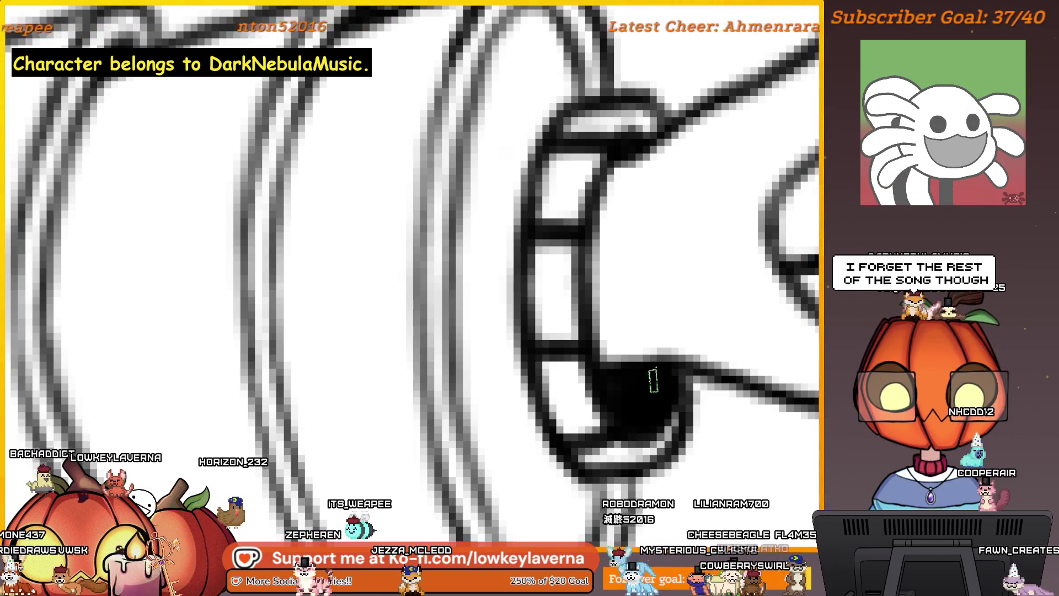
scroll(653, 381, down, 2)
scroll(705, 342, down, 2)
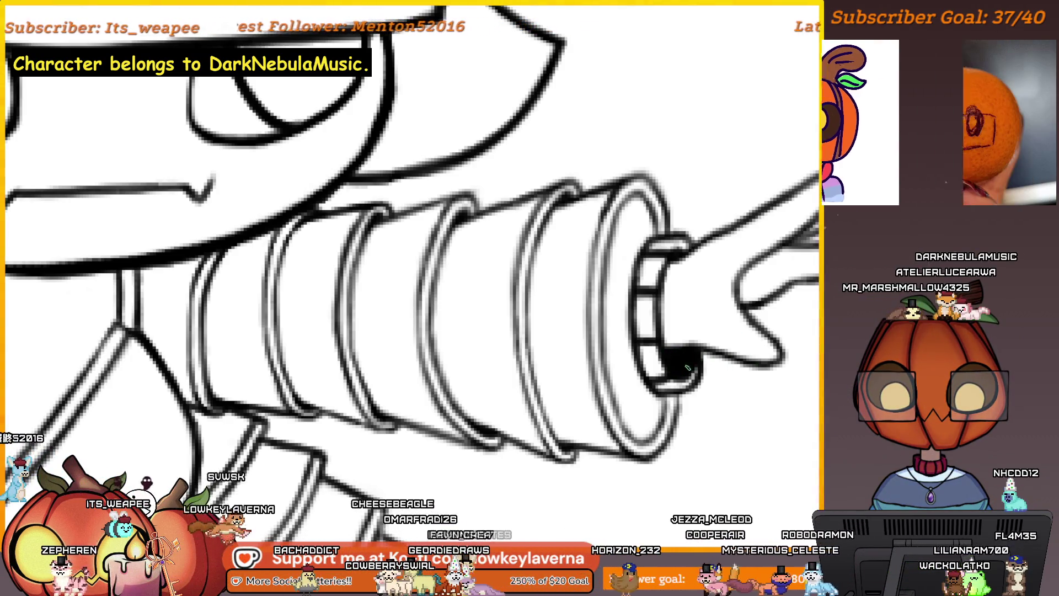
scroll(684, 349, down, 5)
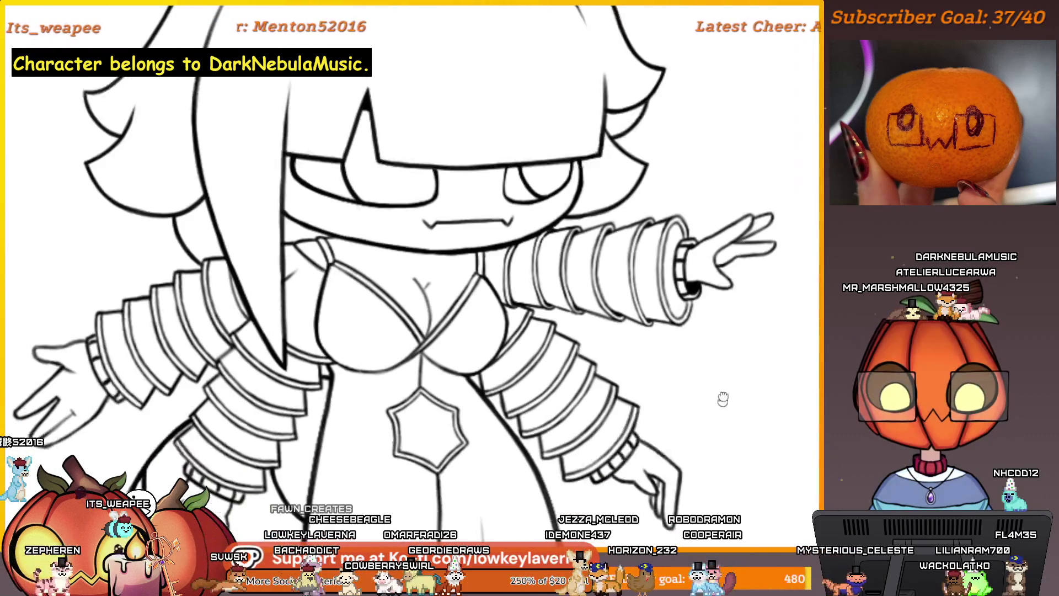
Step: Recentre the character in view before sketching the frilled collar and pendant under the chin
drag(650, 492, 700, 418)
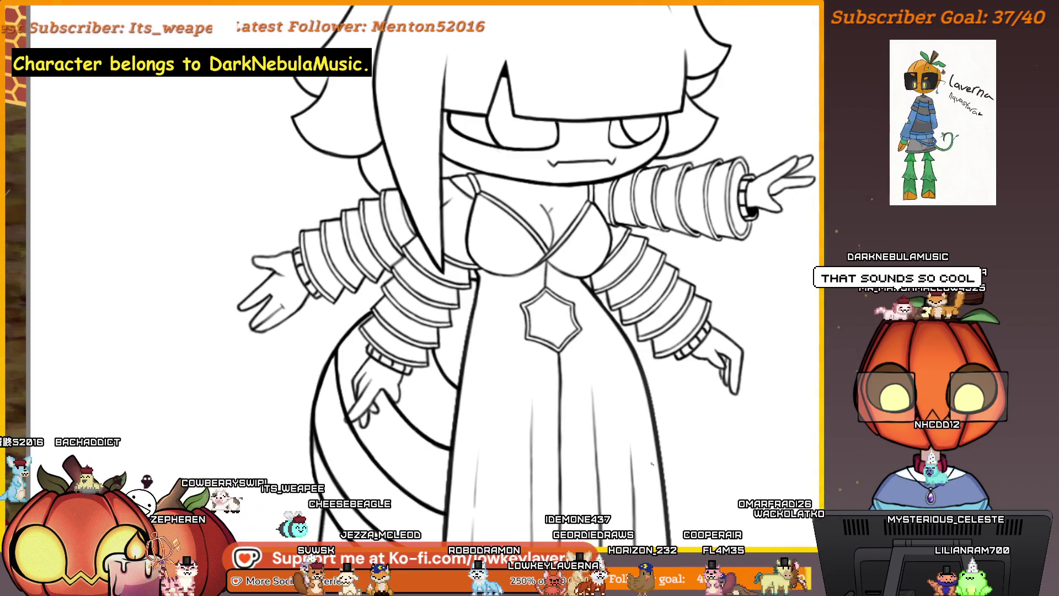
scroll(722, 349, down, 3)
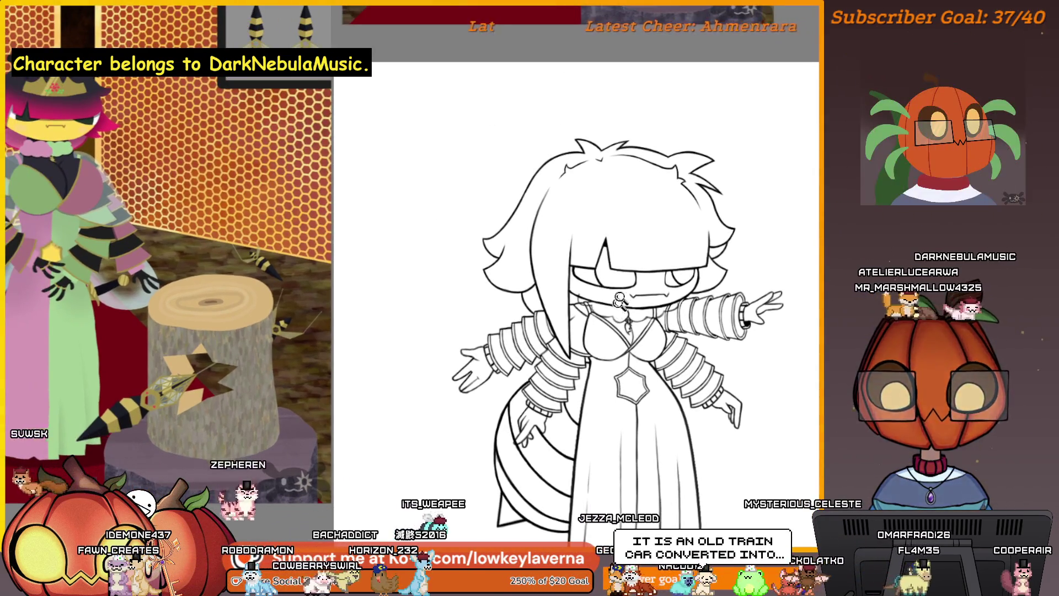
scroll(723, 259, up, 5)
scroll(723, 258, down, 2)
scroll(668, 256, down, 2)
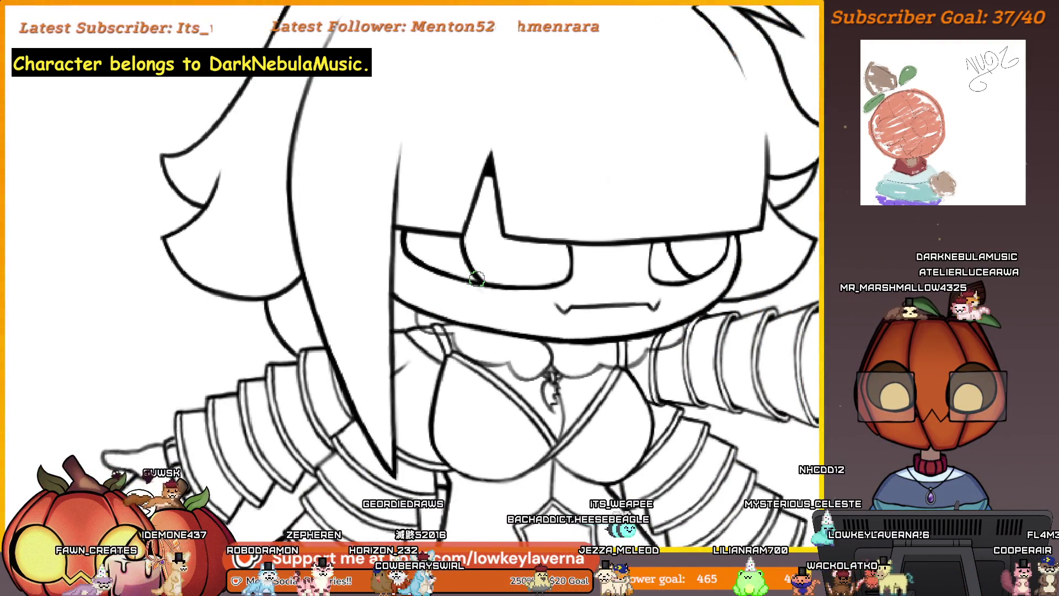
scroll(709, 303, up, 3)
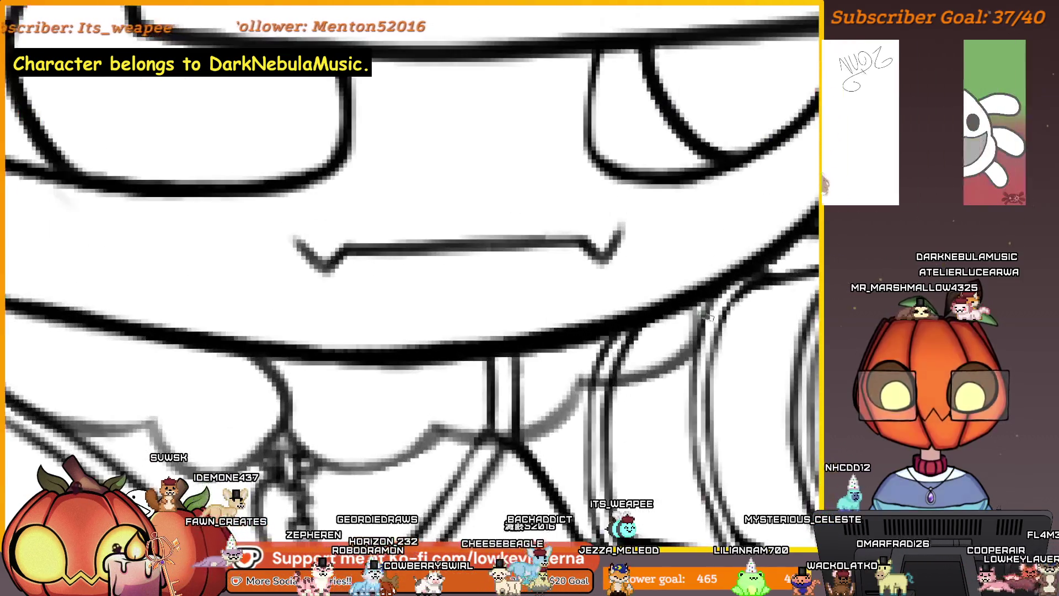
scroll(709, 303, up, 1)
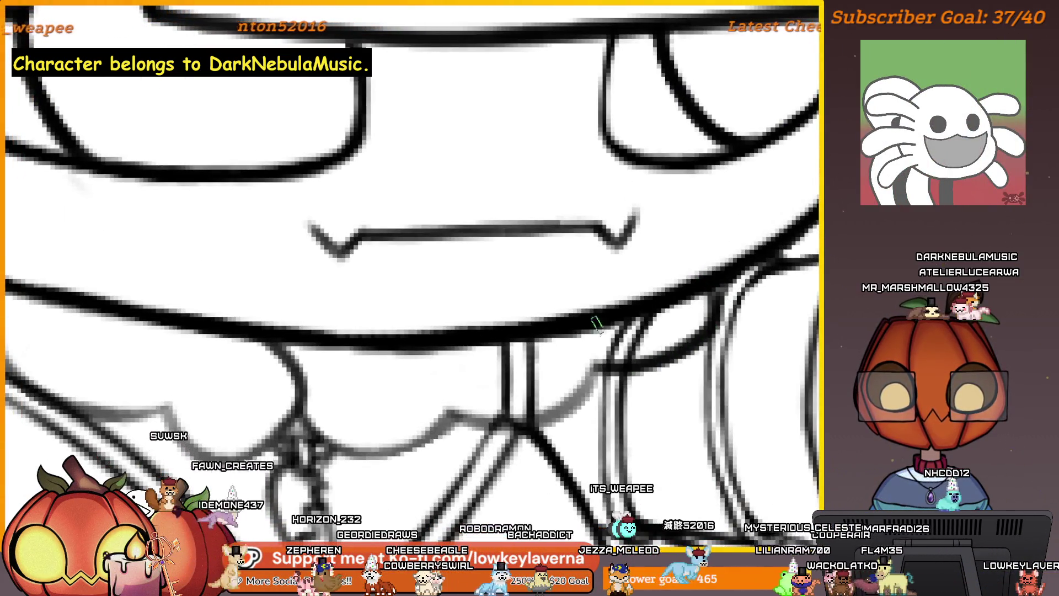
drag(624, 370, 749, 314)
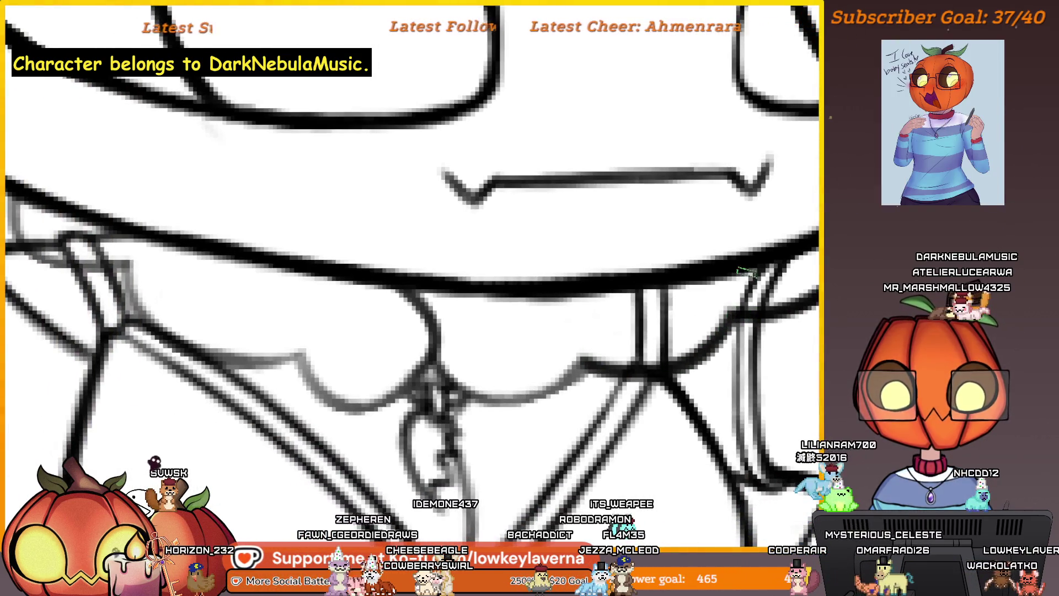
drag(746, 270, 744, 331)
drag(695, 353, 711, 361)
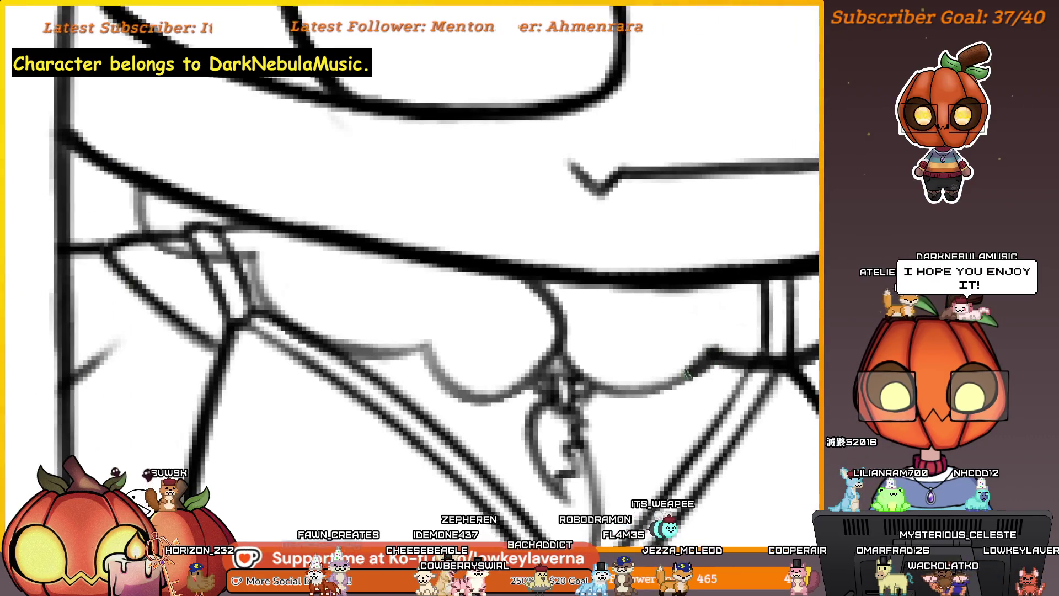
mouse_move(619, 296)
mouse_down()
mouse_move(638, 343)
mouse_move(661, 301)
mouse_up()
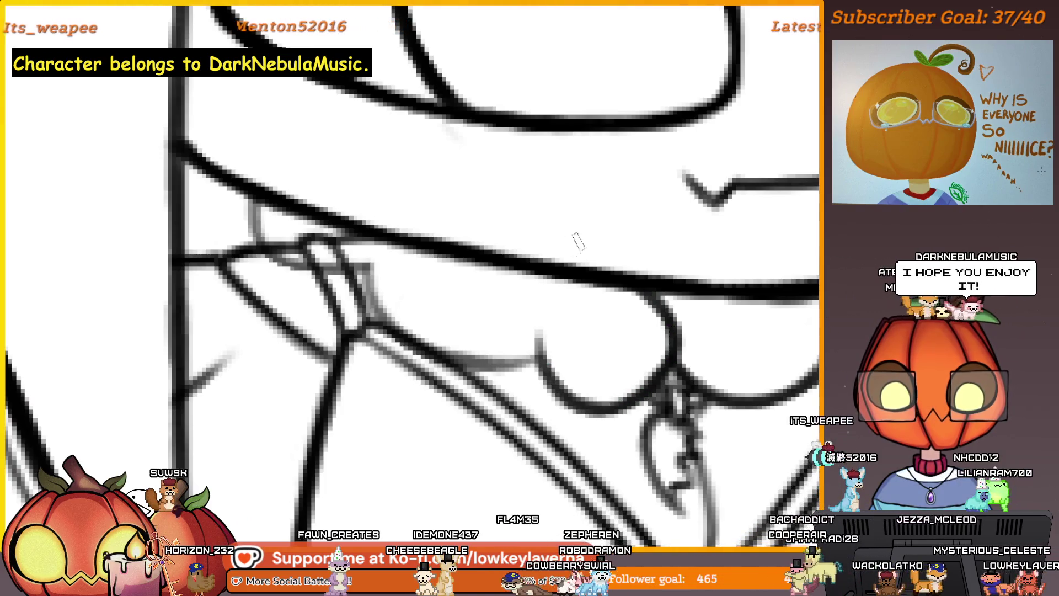
drag(578, 241, 711, 388)
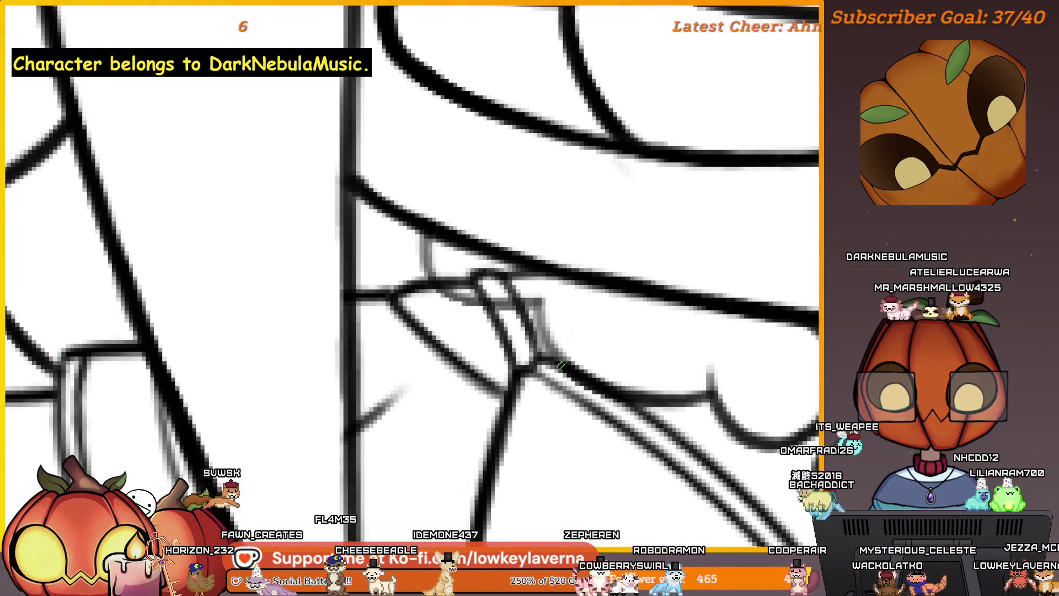
drag(549, 287, 577, 365)
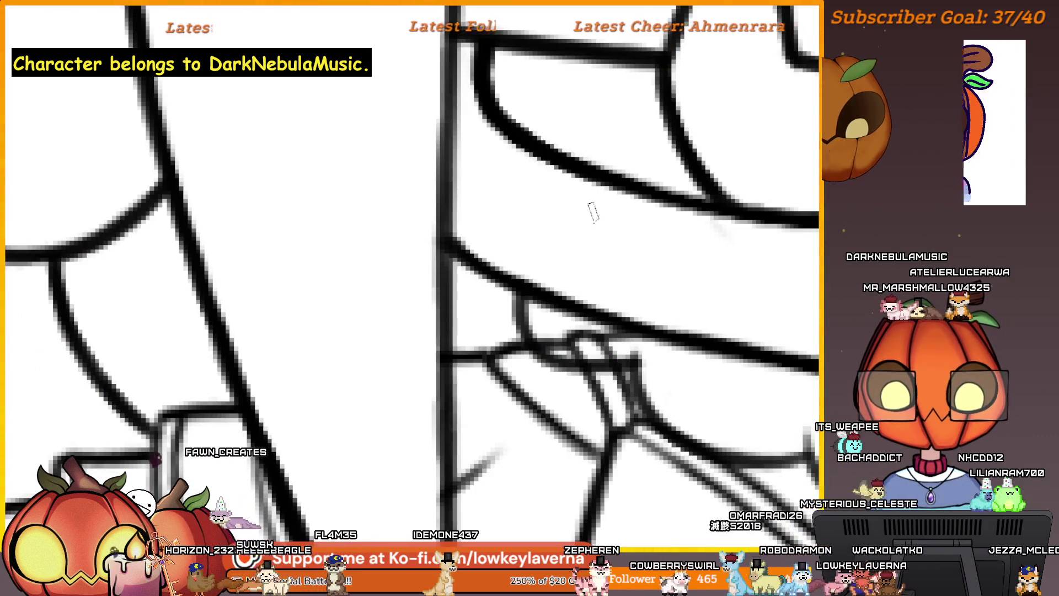
scroll(579, 369, down, 5)
scroll(628, 380, down, 2)
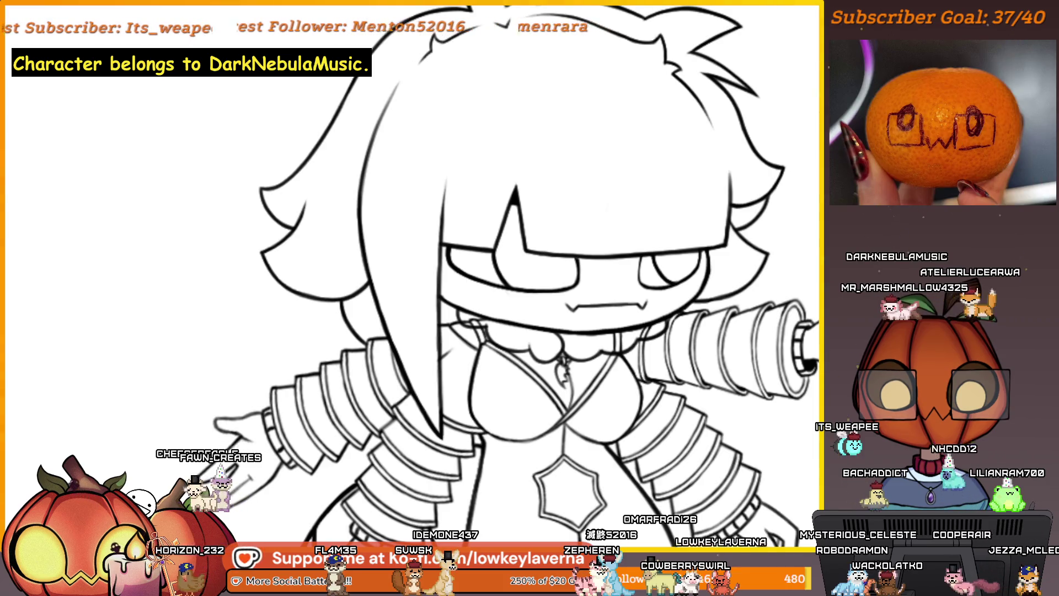
key(m)
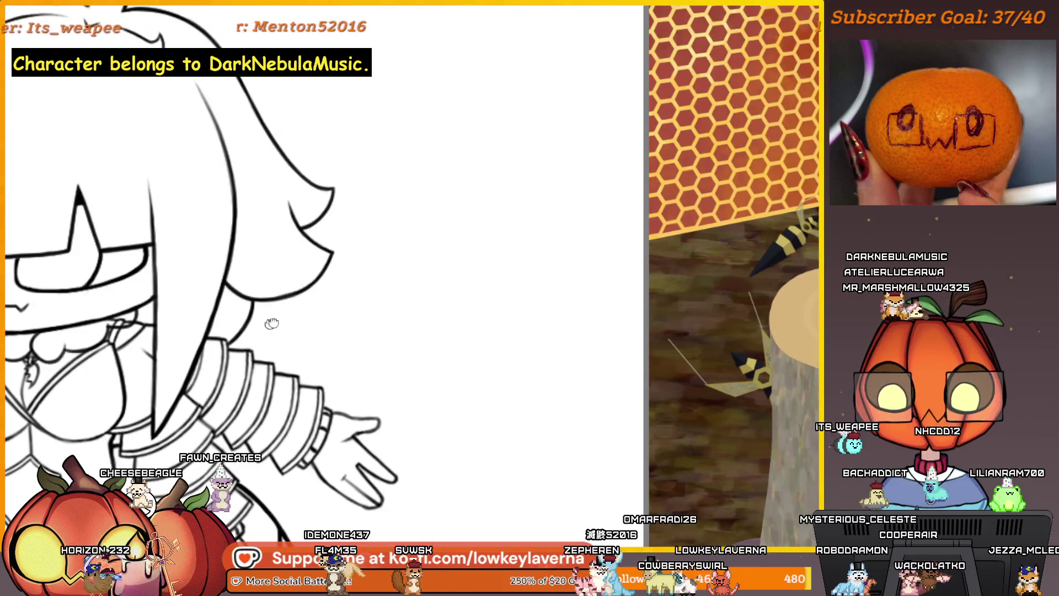
key(m)
scroll(272, 323, up, 2)
scroll(272, 323, up, 2)
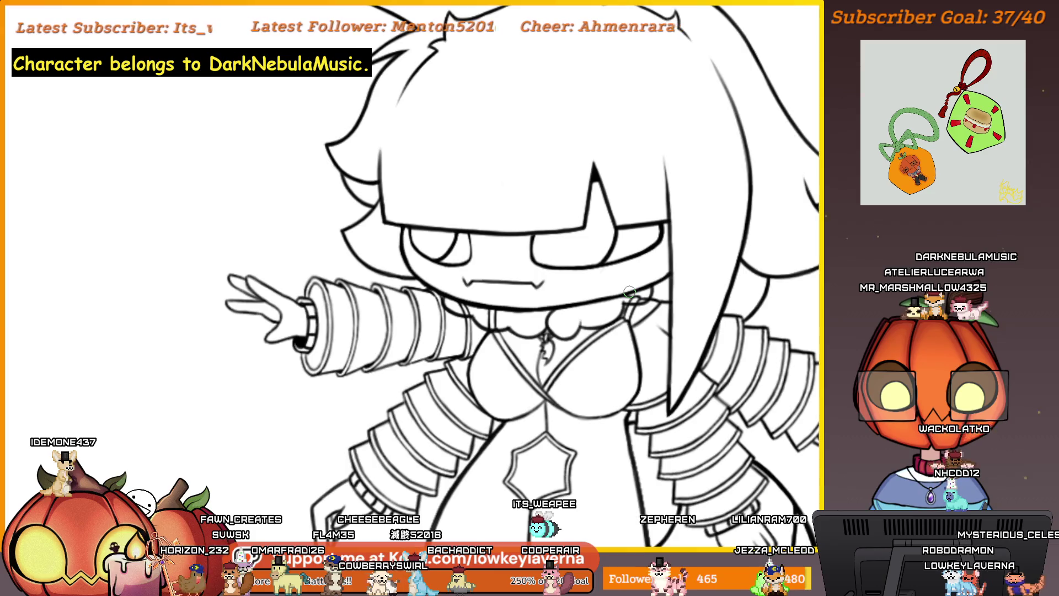
scroll(630, 289, up, 3)
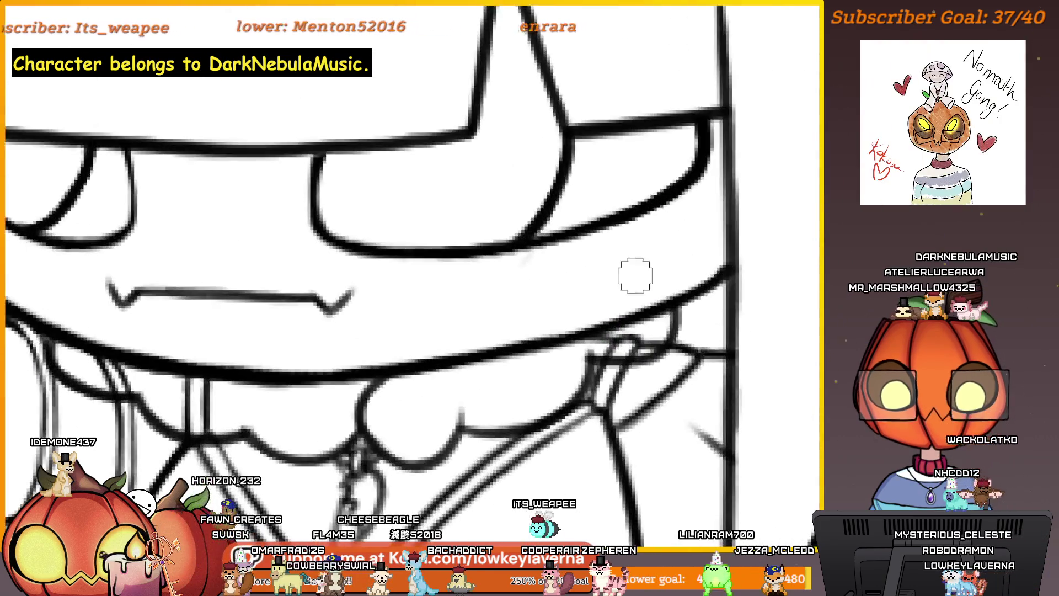
scroll(633, 276, up, 3)
scroll(731, 383, up, 3)
drag(732, 383, 729, 335)
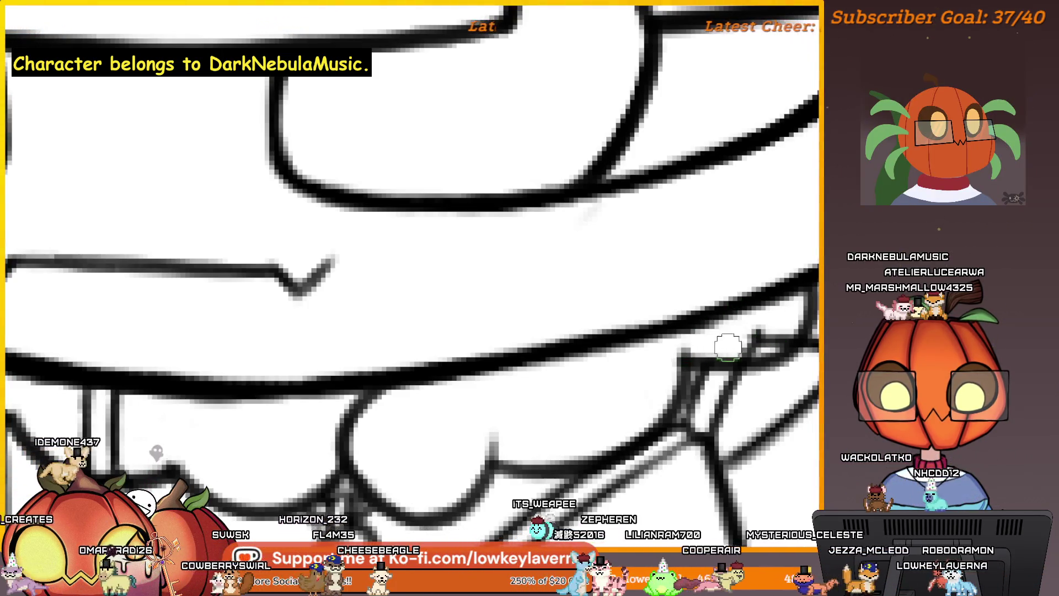
drag(735, 332, 744, 339)
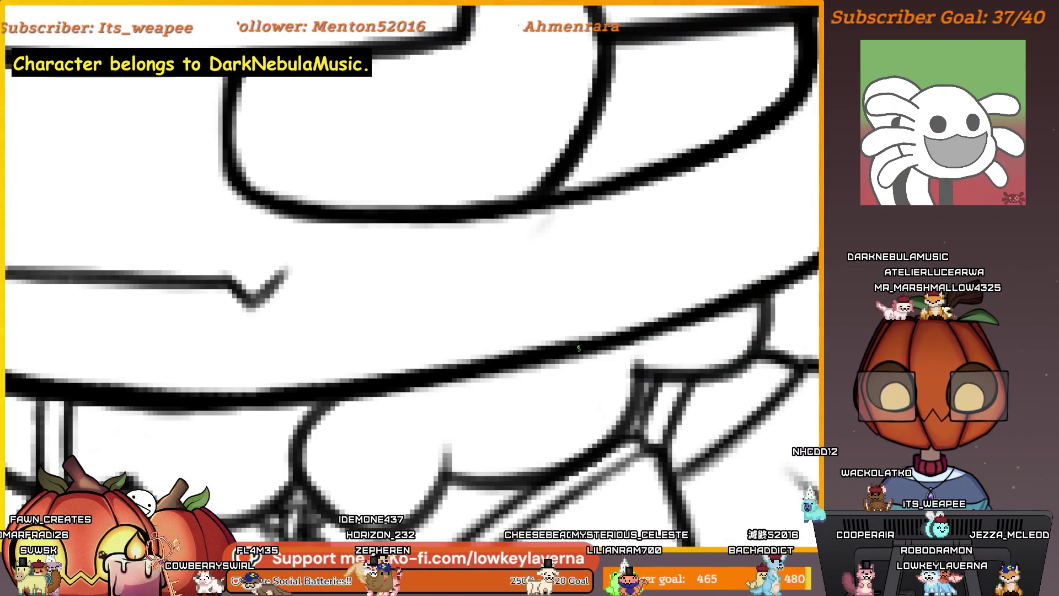
scroll(715, 285, down, 3)
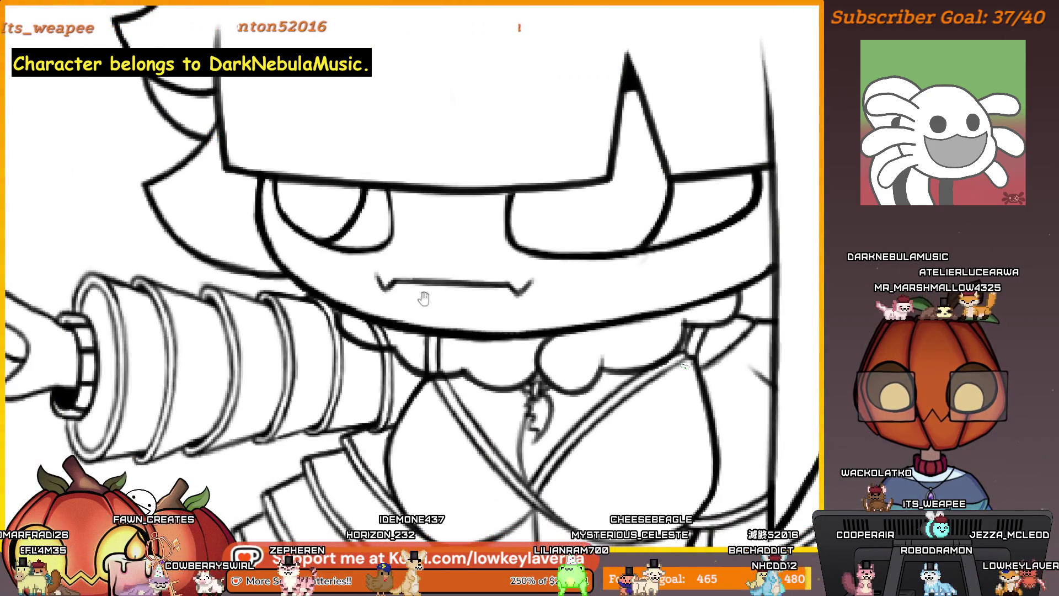
scroll(422, 298, up, 5)
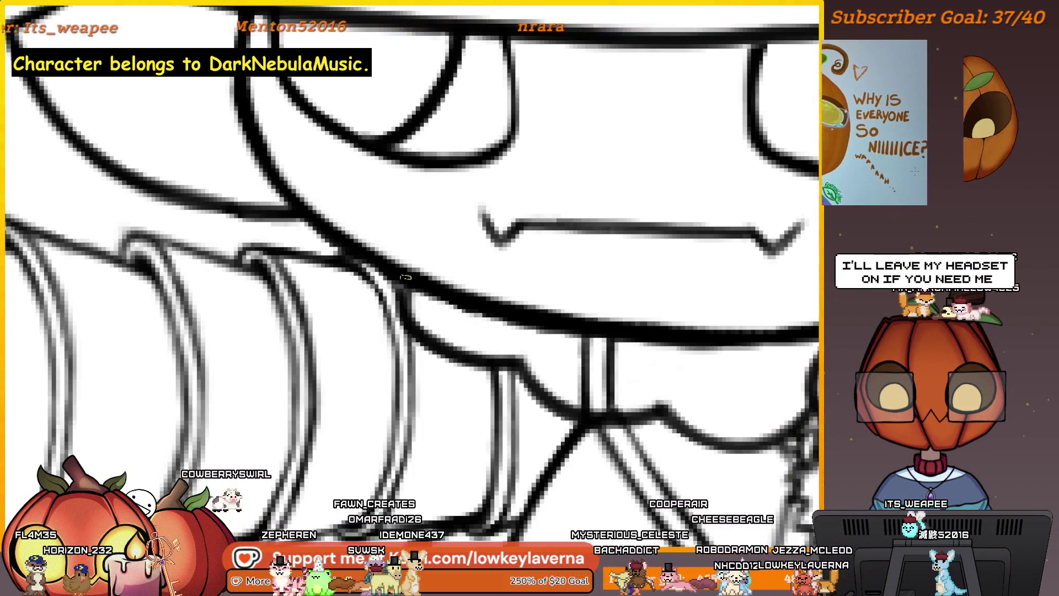
scroll(521, 248, down, 5)
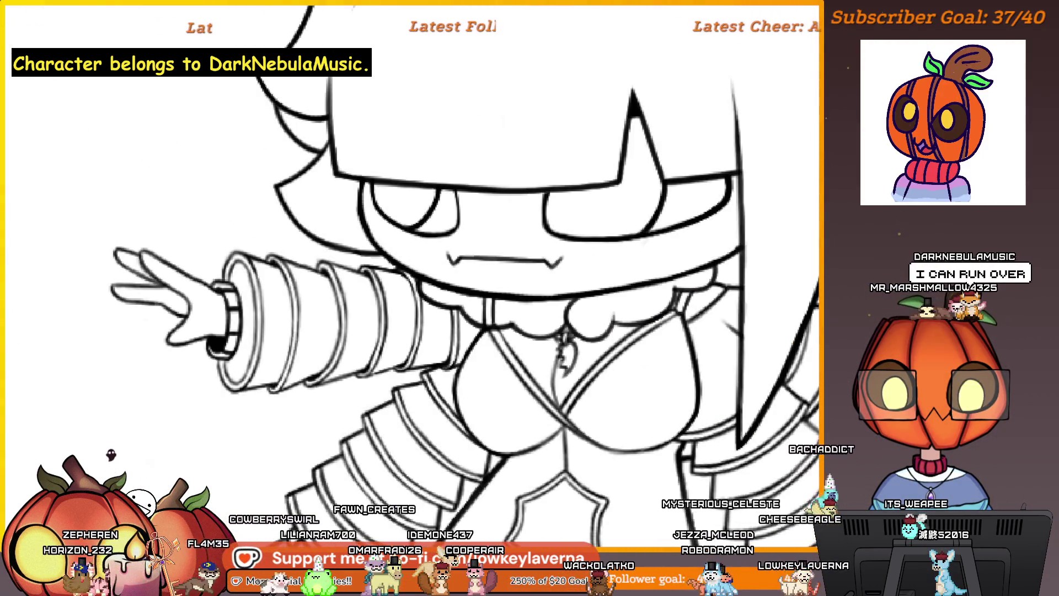
scroll(490, 201, up, 3)
scroll(497, 302, up, 2)
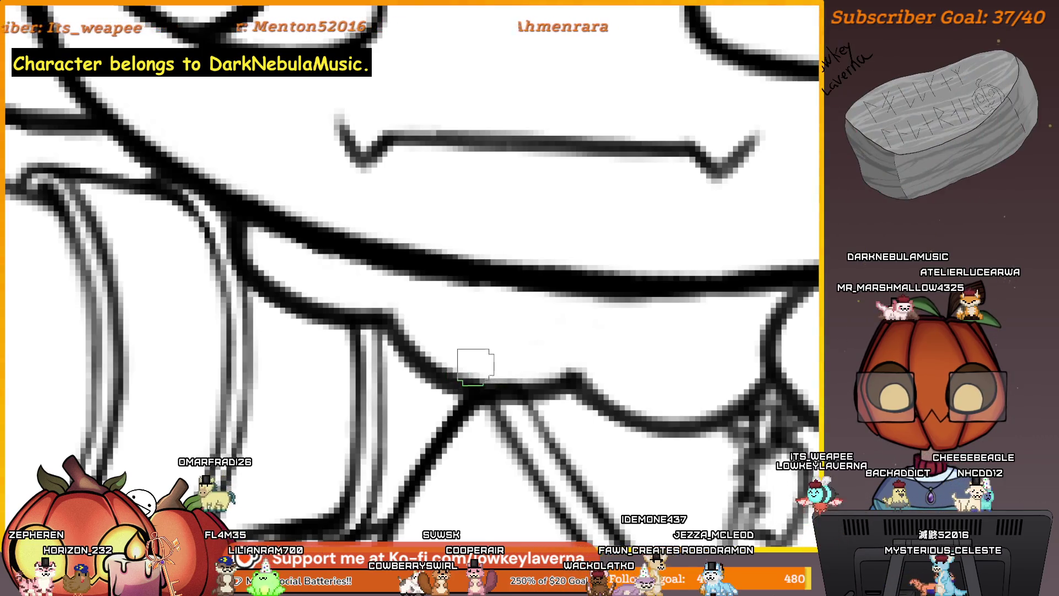
scroll(553, 367, down, 5)
scroll(553, 367, down, 5)
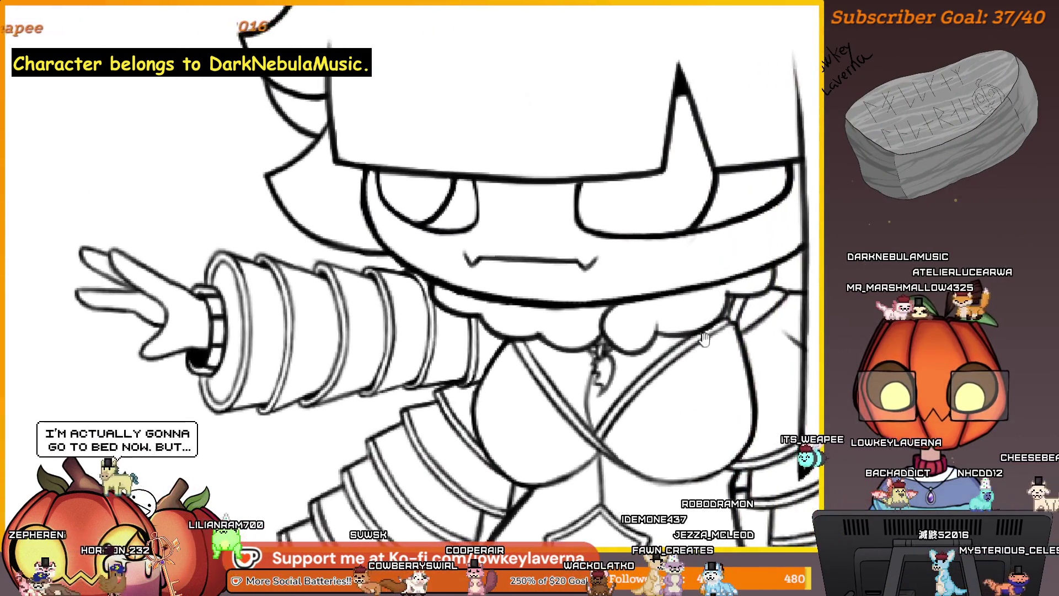
scroll(676, 368, down, 1)
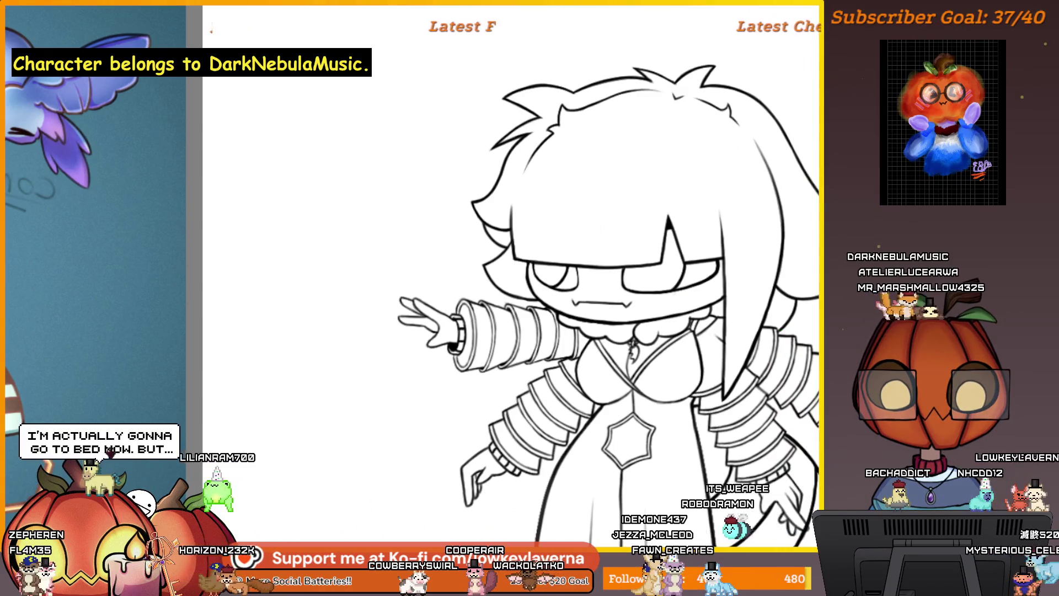
scroll(742, 317, down, 1)
scroll(744, 264, up, 5)
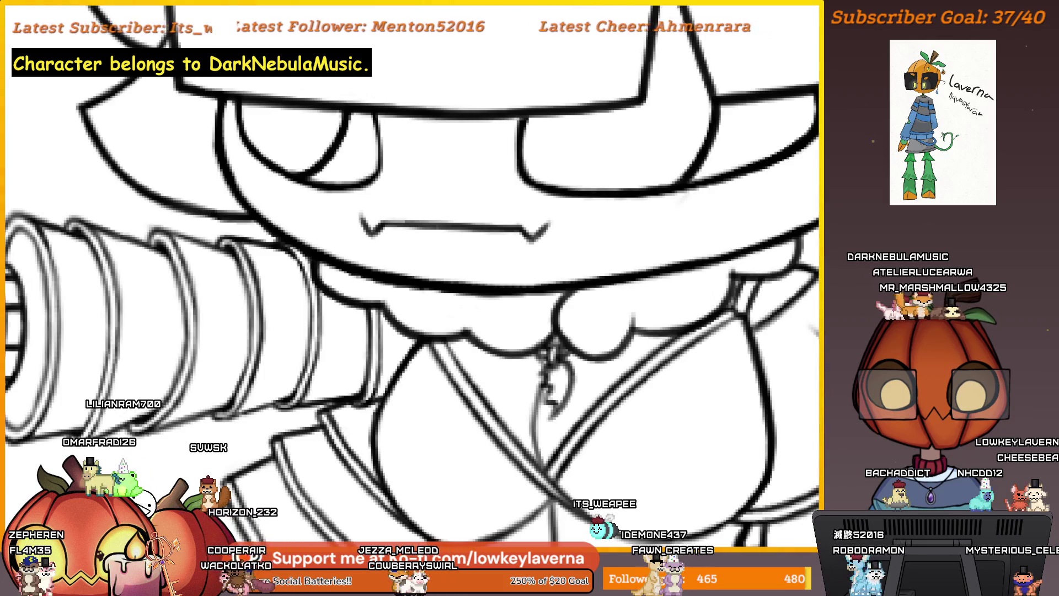
scroll(555, 312, up, 1)
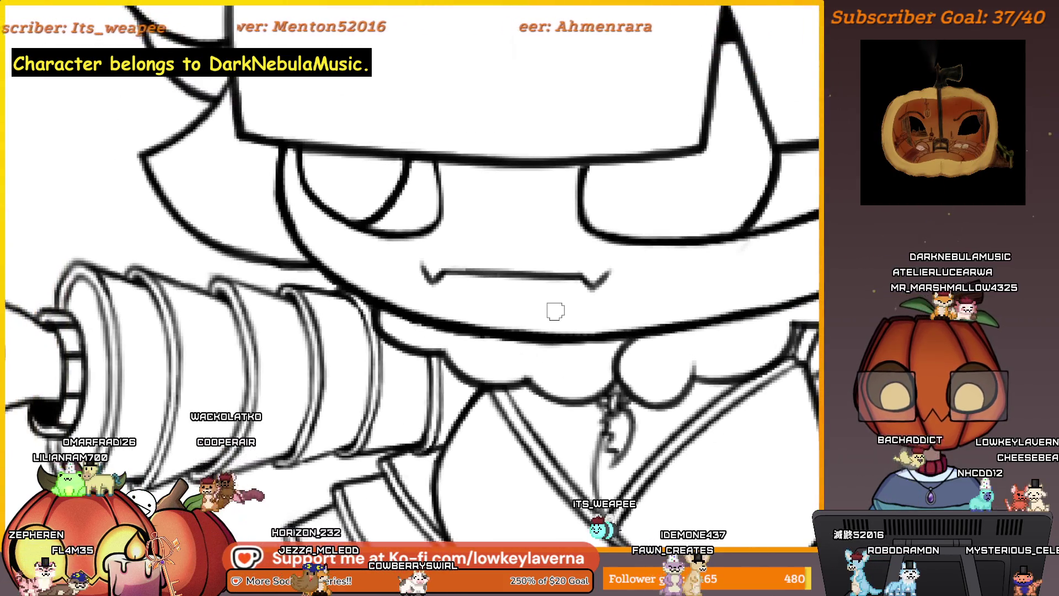
scroll(542, 367, up, 2)
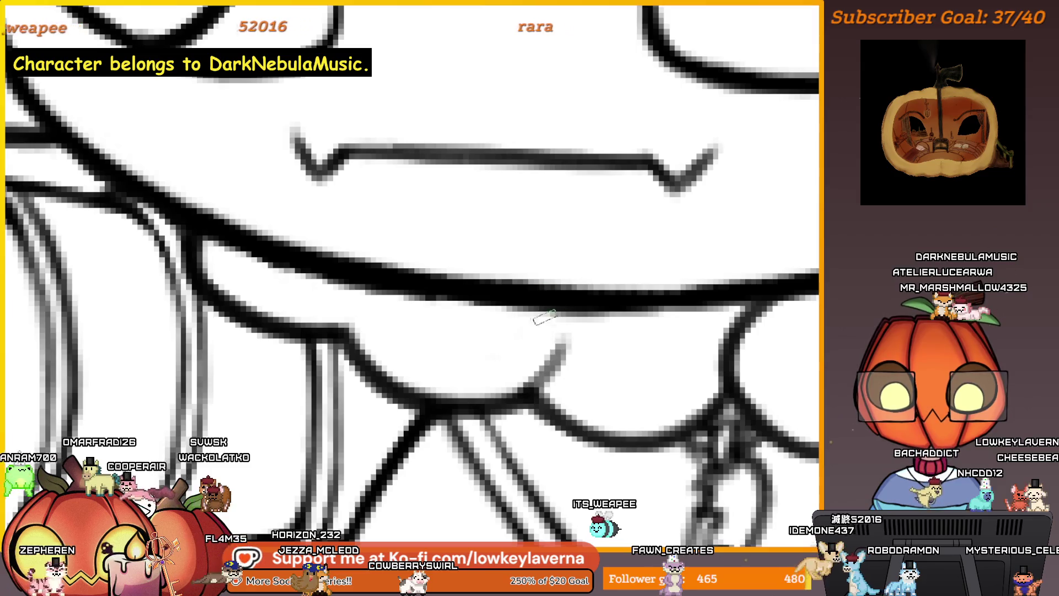
scroll(543, 319, down, 1)
scroll(543, 318, down, 2)
scroll(542, 319, down, 2)
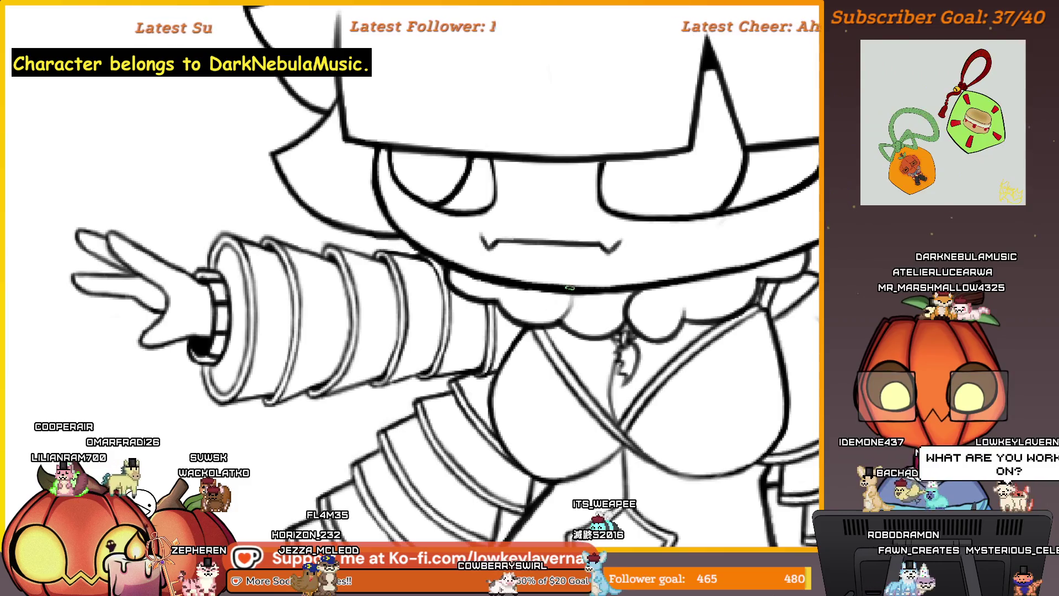
Step: Pan around the face and arm, then mirror the canvas to check overall proportions
drag(569, 288, 576, 306)
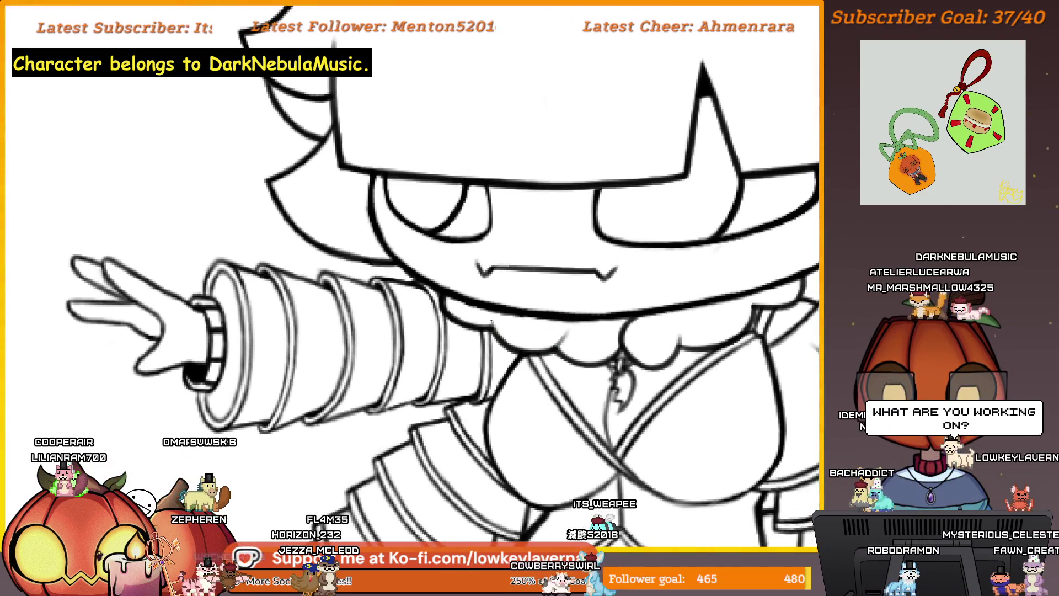
drag(692, 304, 614, 317)
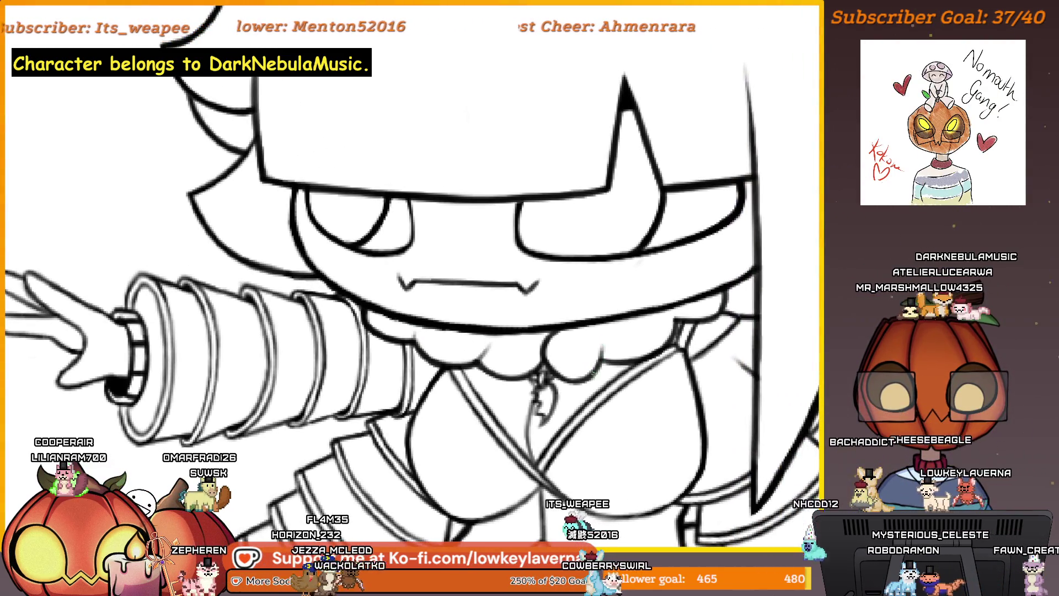
drag(683, 304, 658, 326)
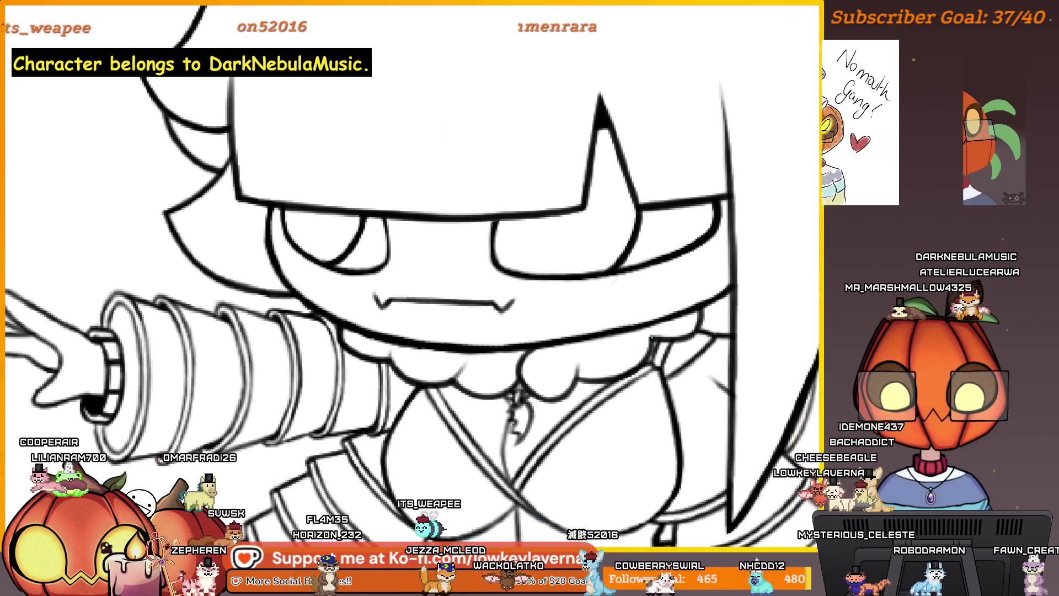
drag(612, 330, 638, 320)
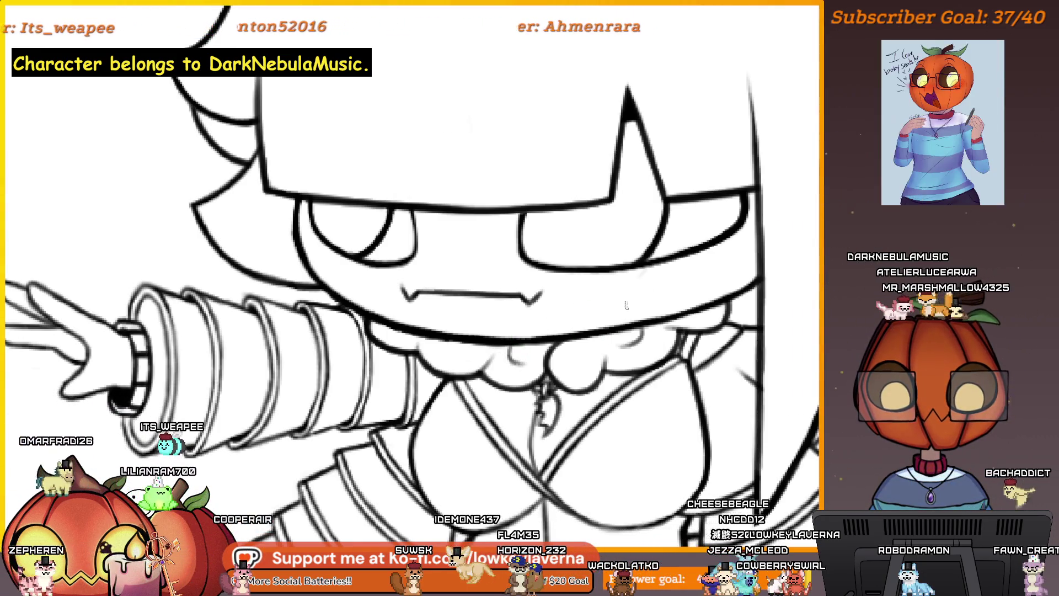
drag(638, 363, 607, 375)
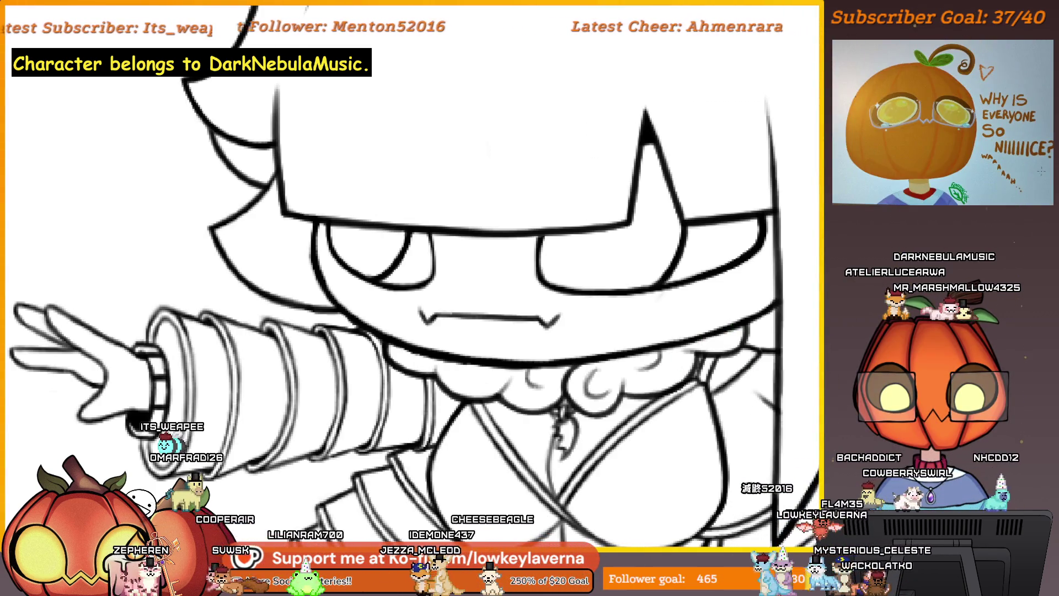
key(h)
scroll(738, 424, down, 5)
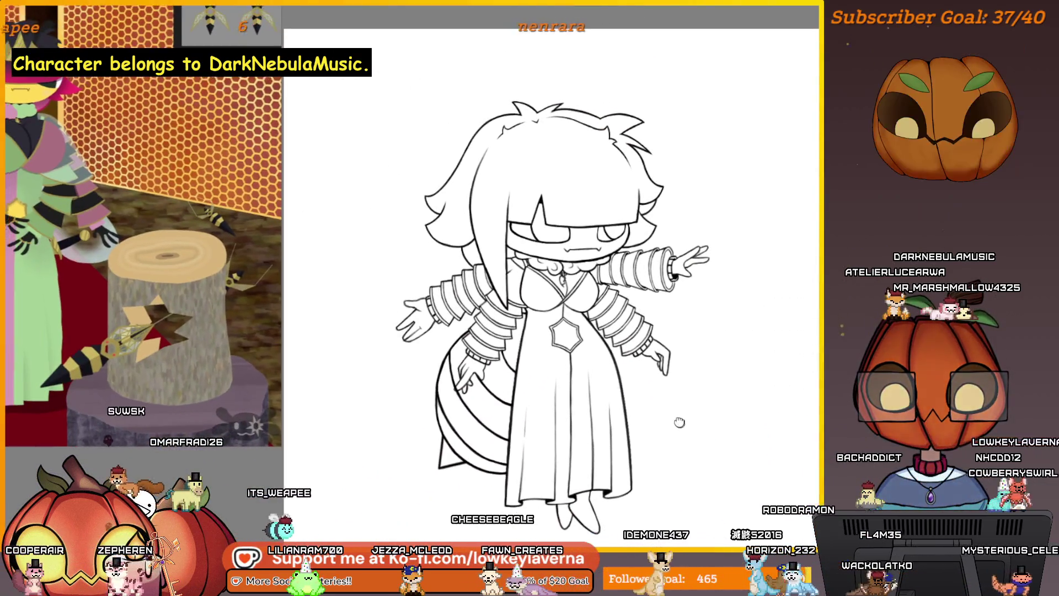
scroll(640, 396, down, 2)
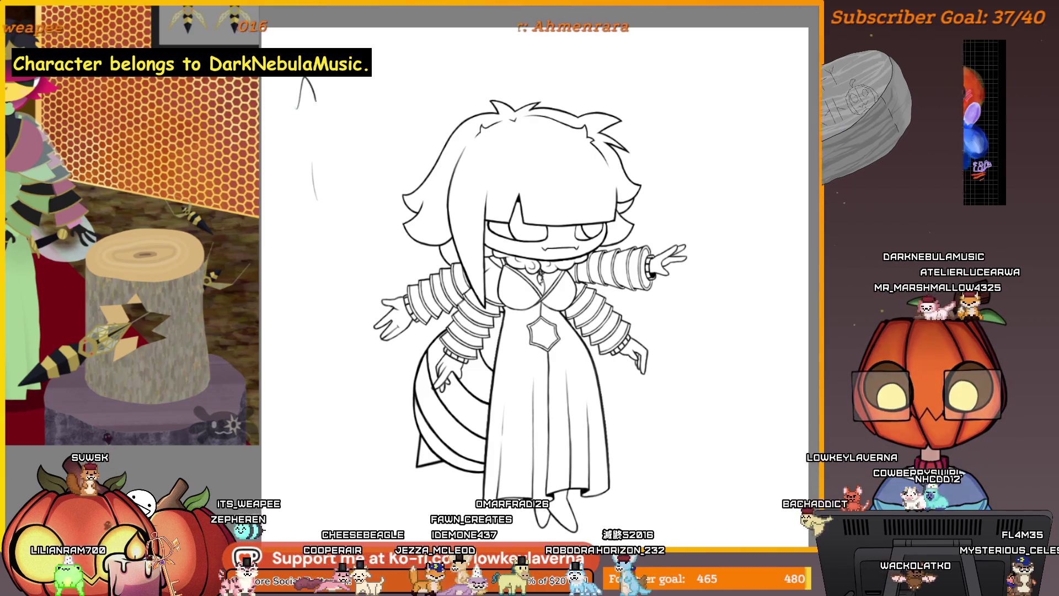
Step: Sketch a faint upward arrow stroke in the blank space left of the chibi's head
drag(312, 91, 323, 164)
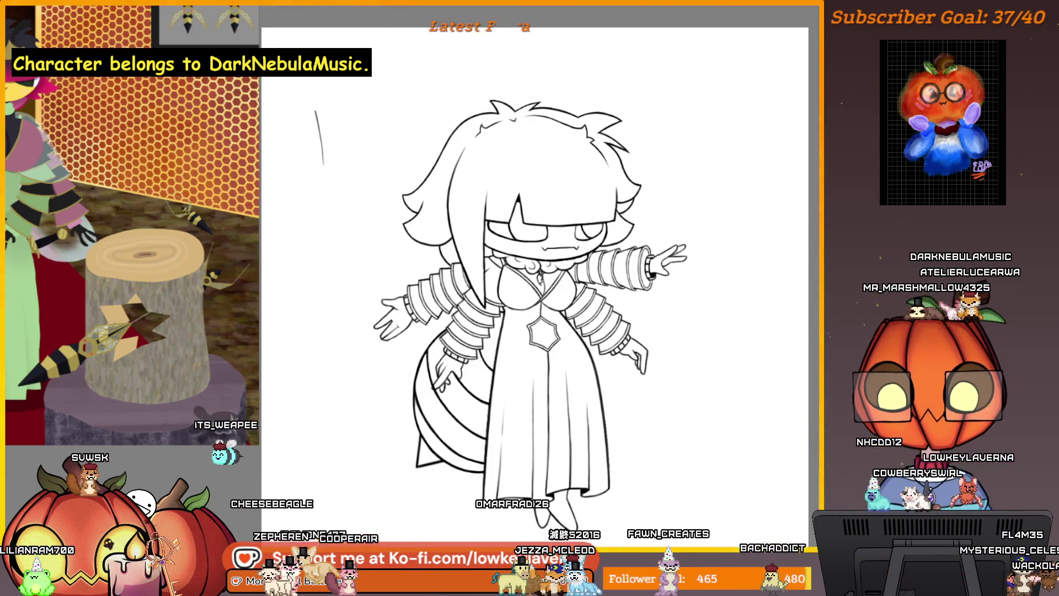
drag(298, 124, 327, 123)
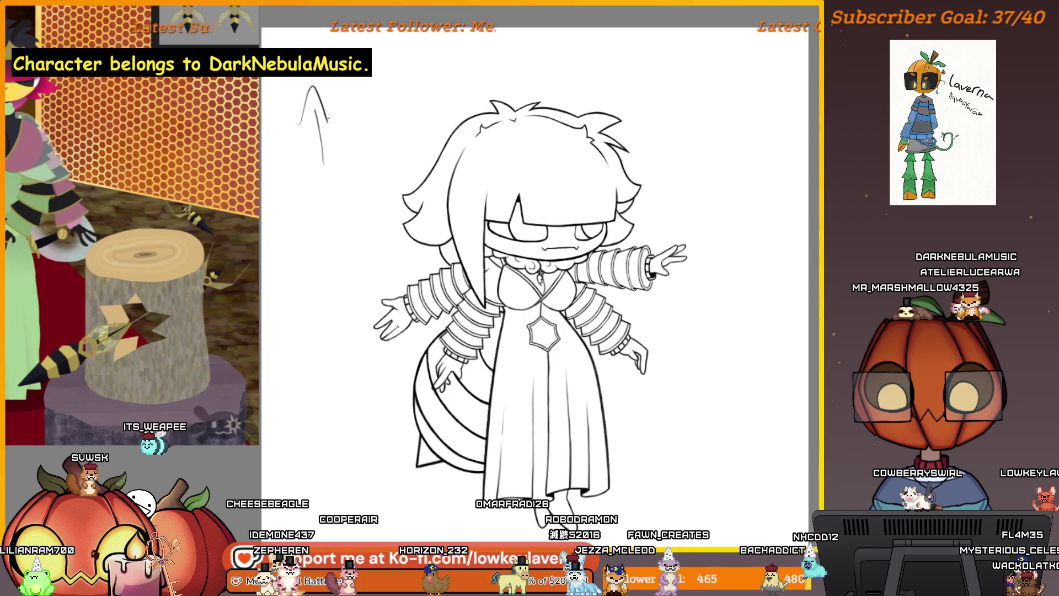
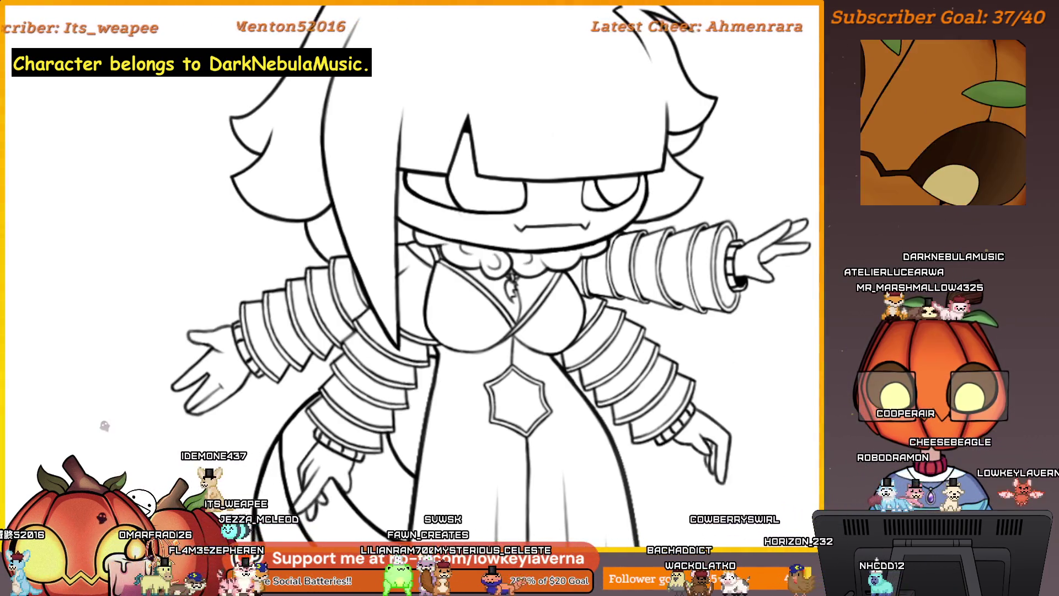
Step: Close in on the character's mouth and undo the recent curved stroke
mouse_move(748, 386)
mouse_down()
mouse_move(724, 394)
mouse_move(743, 377)
mouse_up()
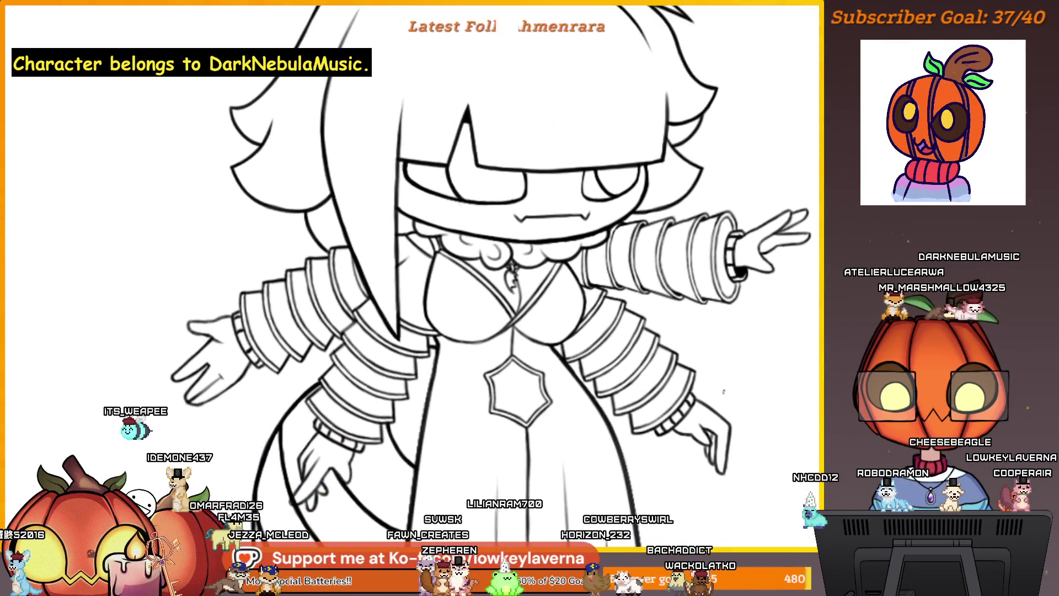
scroll(723, 392, down, 1)
scroll(723, 392, down, 1)
drag(723, 392, 722, 349)
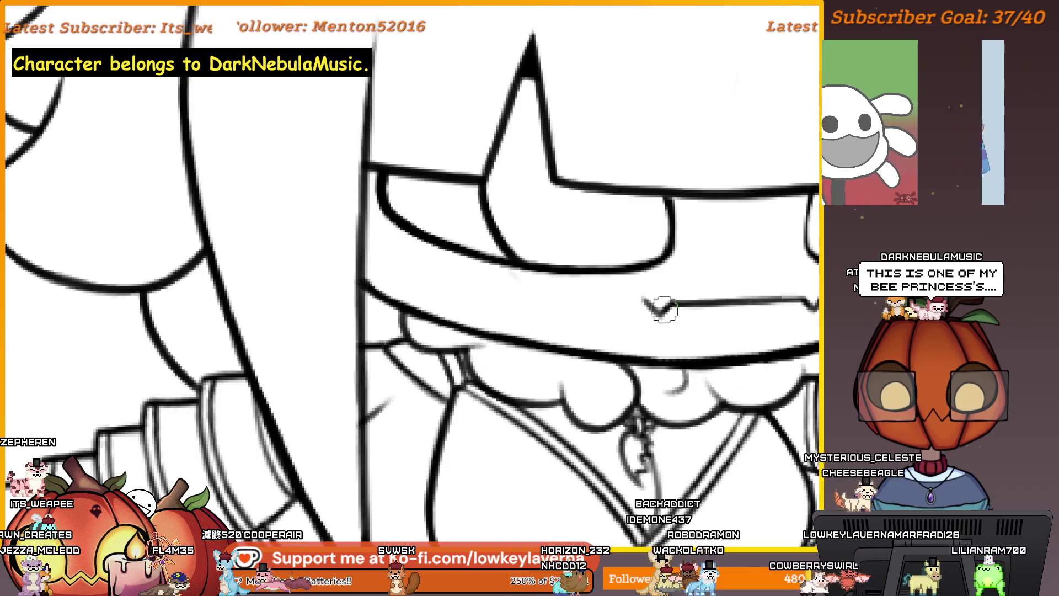
drag(677, 351, 667, 344)
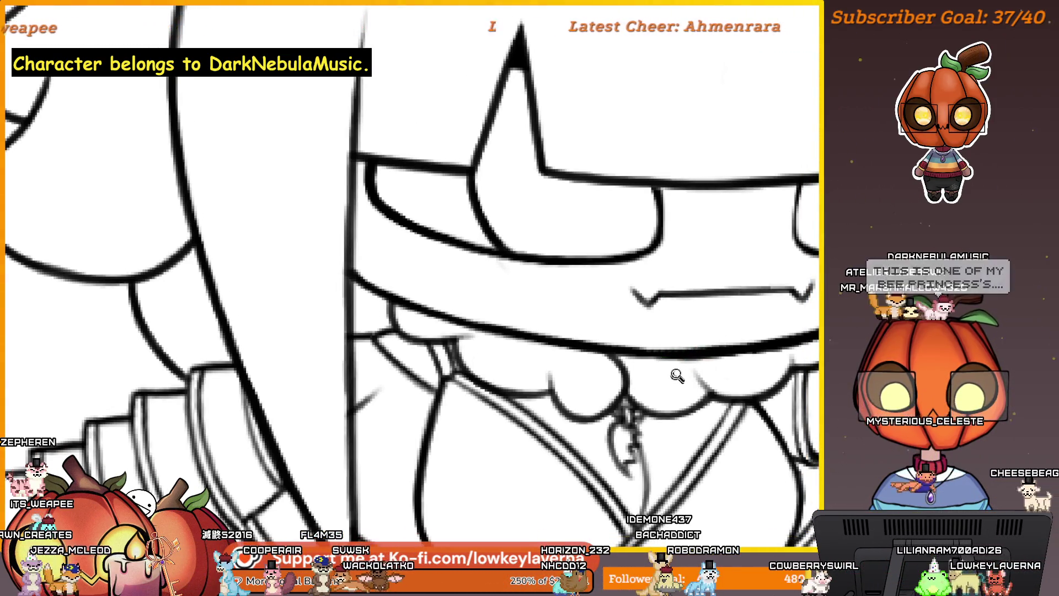
mouse_move(677, 375)
mouse_down()
mouse_move(693, 367)
mouse_move(709, 397)
mouse_move(697, 415)
mouse_move(676, 419)
mouse_move(662, 355)
mouse_move(690, 341)
mouse_move(654, 382)
mouse_move(687, 328)
mouse_up()
key(ctrl+z)
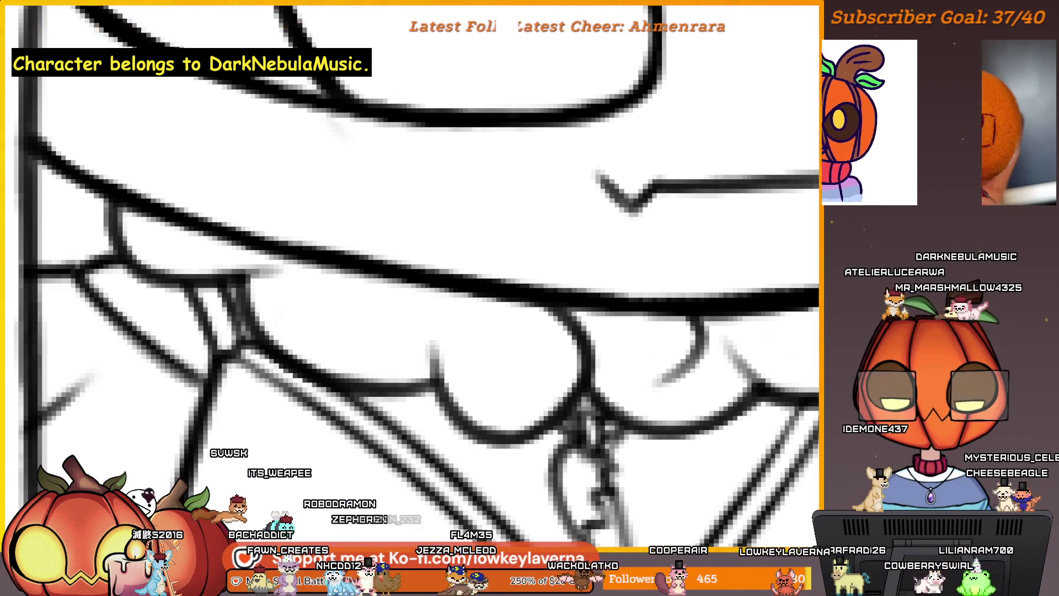
scroll(637, 380, down, 3)
Step: Shift around the face and collar, then recentre the whole character drawing
drag(638, 379, 622, 354)
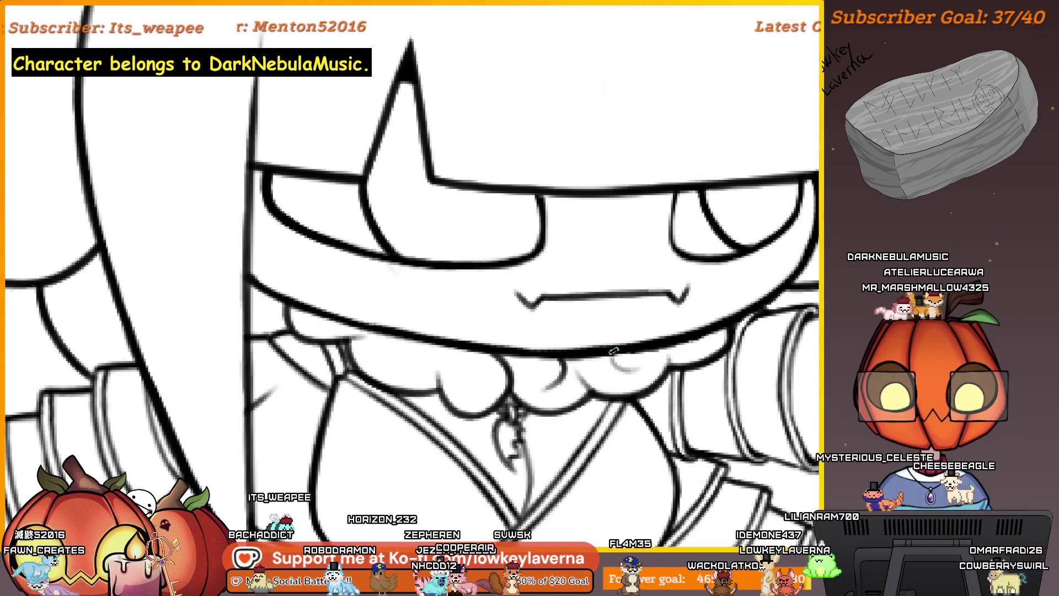
scroll(662, 346, down, 2)
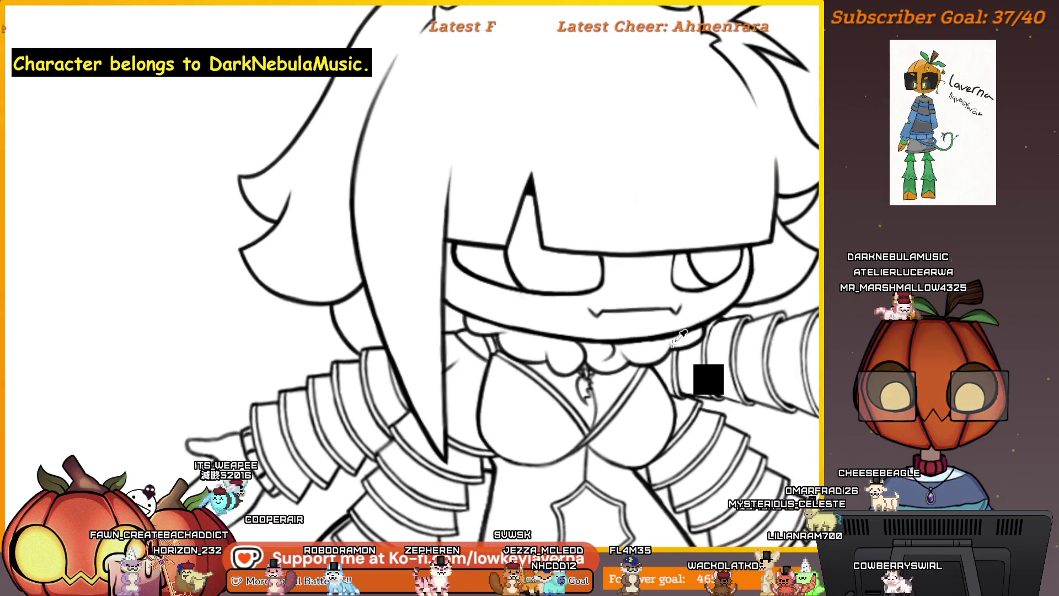
scroll(693, 231, up, 3)
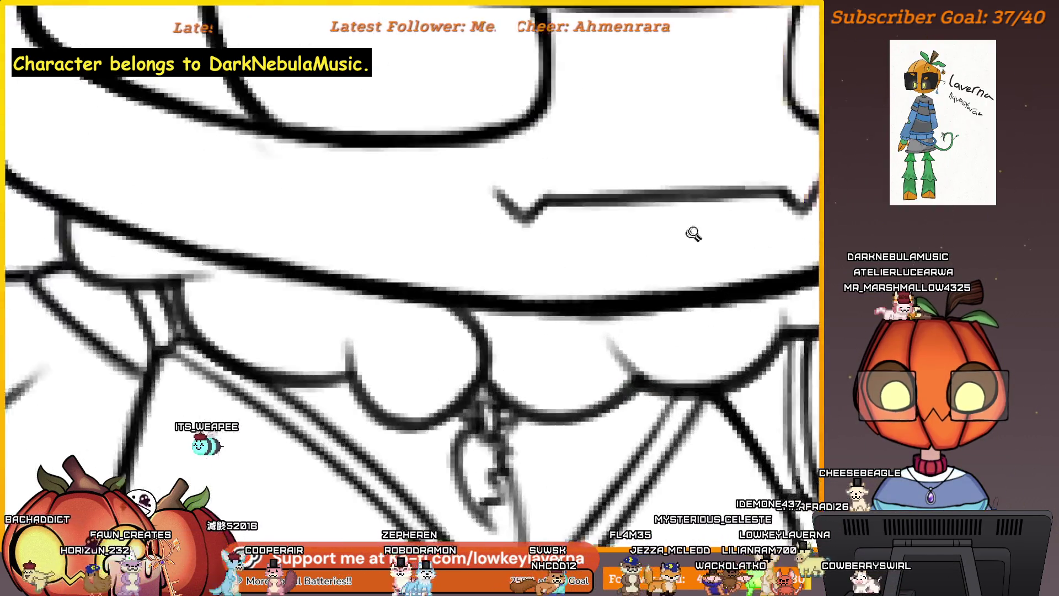
scroll(657, 352, up, 3)
drag(657, 352, 717, 344)
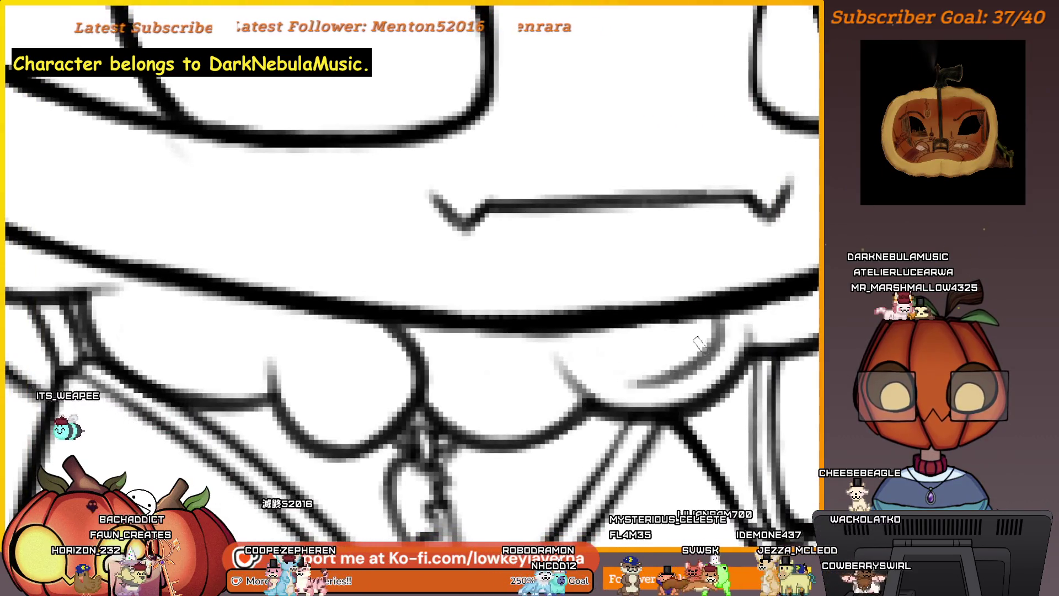
scroll(699, 343, down, 2)
scroll(711, 335, down, 2)
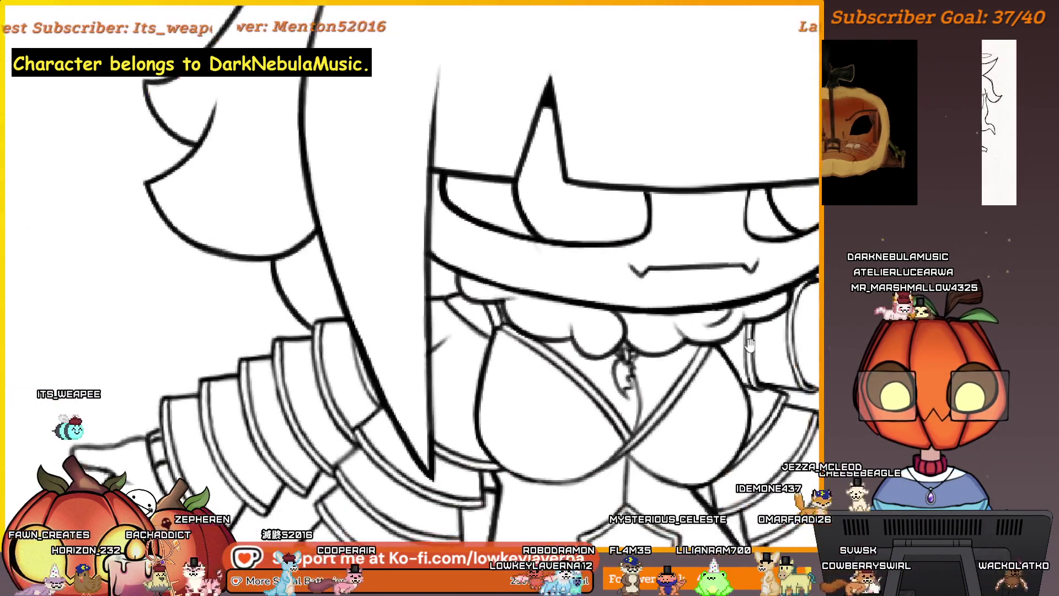
scroll(684, 337, up, 2)
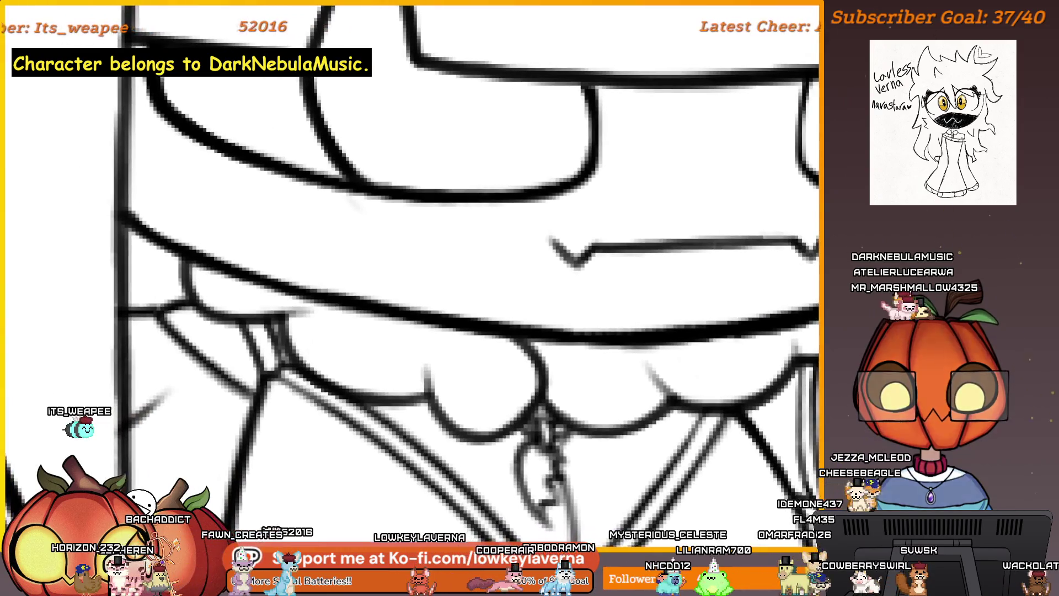
scroll(646, 398, down, 4)
drag(759, 403, 705, 349)
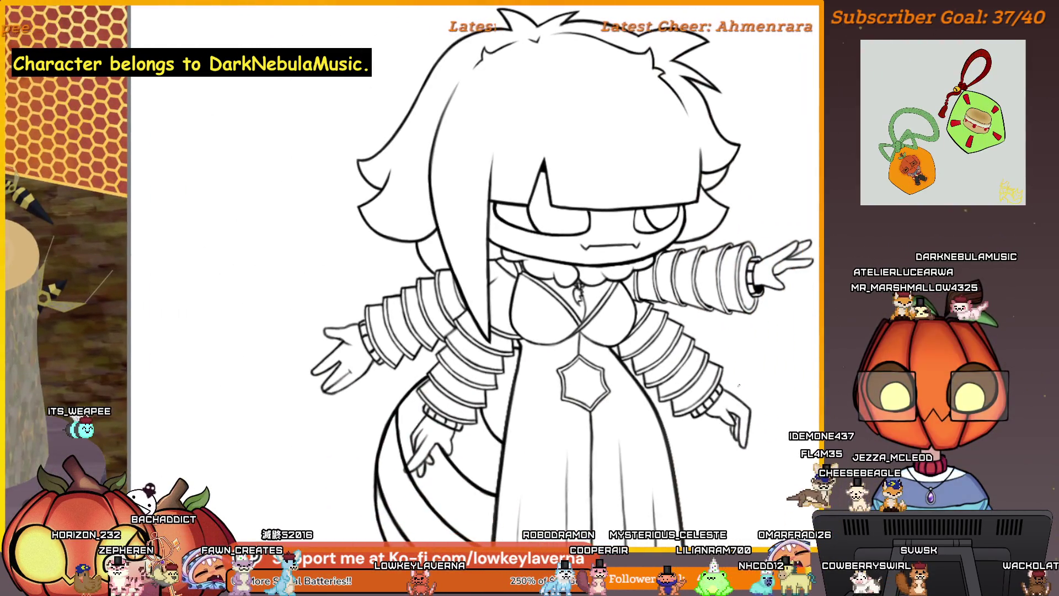
scroll(732, 378, down, 2)
drag(759, 429, 749, 392)
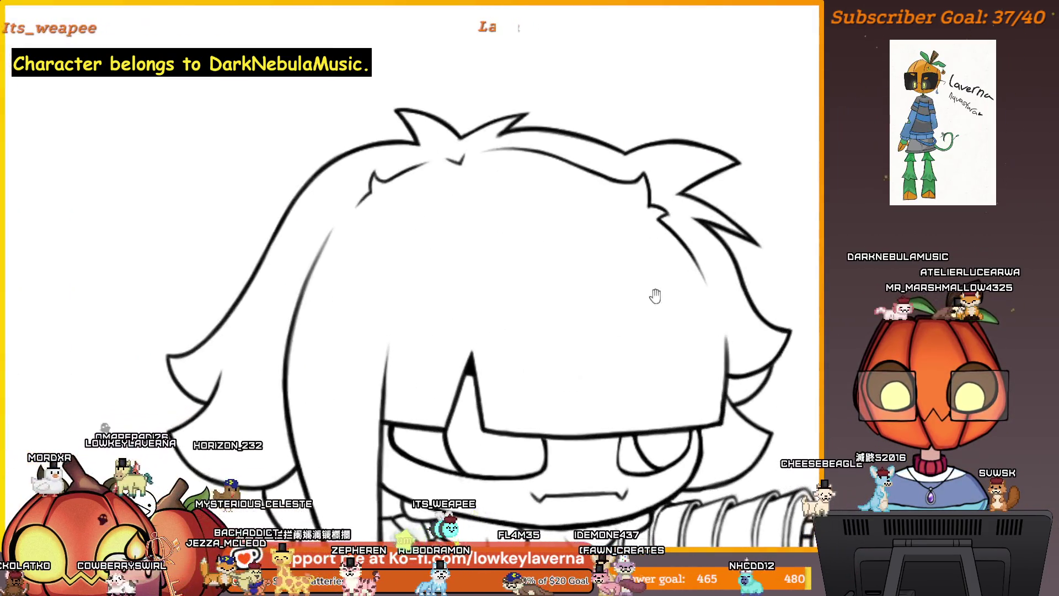
Step: Bring the lowered hand into view and stroke along the bottom of the fingers
drag(655, 296, 662, 351)
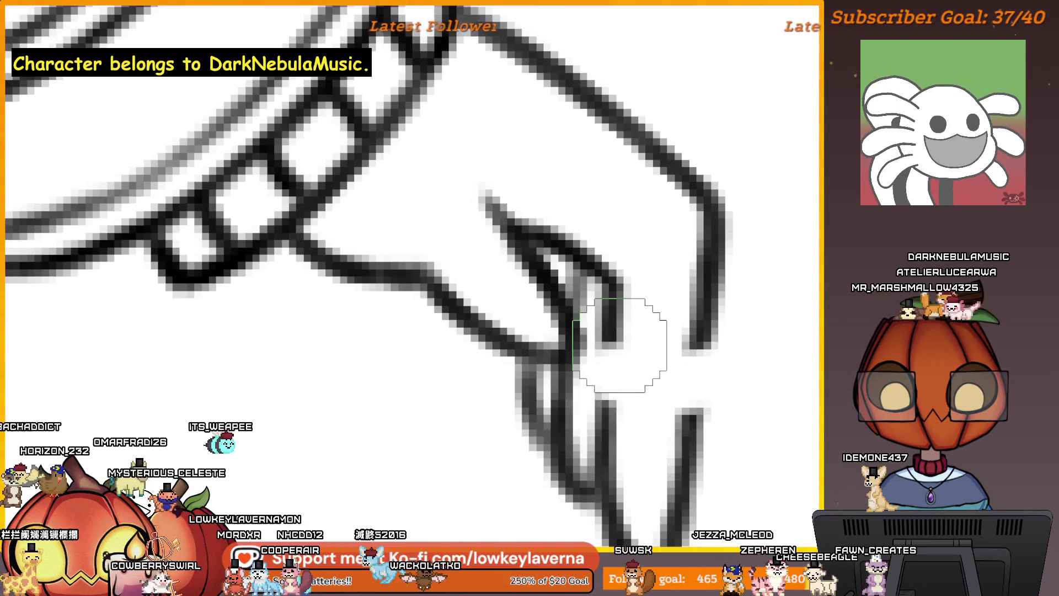
drag(598, 343, 704, 352)
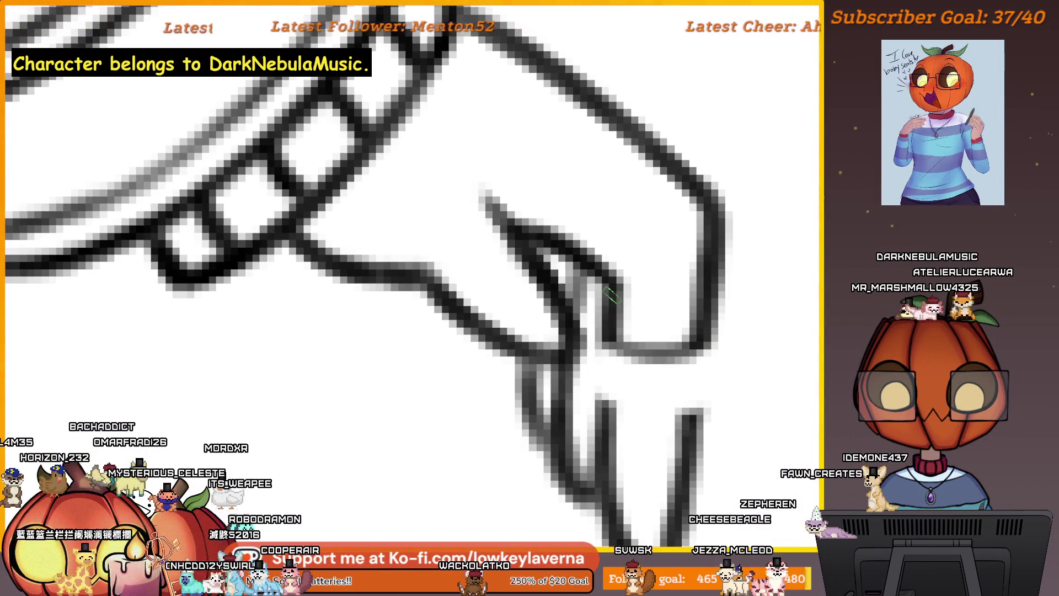
Step: With a smaller brush, sketch and darken the ring band on the finger, then centre the figure
key(bracketleft)
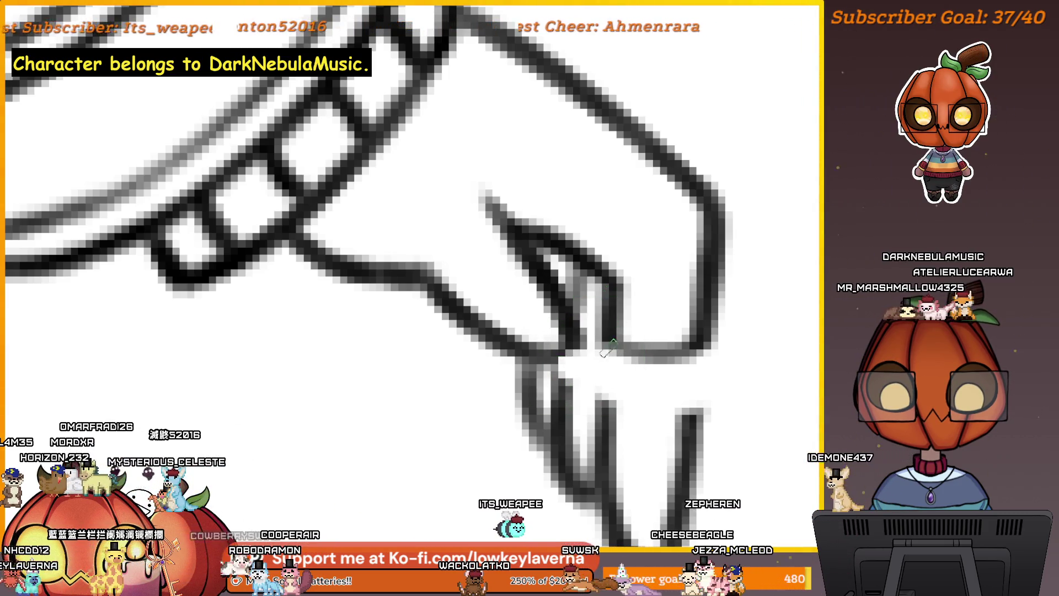
mouse_move(586, 277)
mouse_down()
mouse_move(596, 379)
mouse_move(695, 401)
mouse_move(609, 406)
mouse_up()
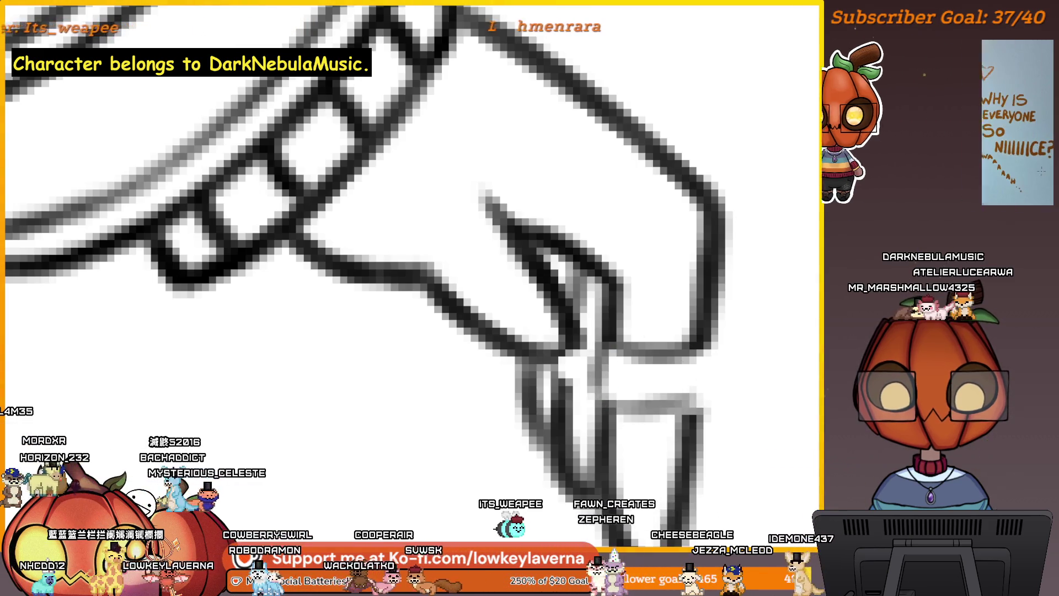
drag(682, 405, 601, 406)
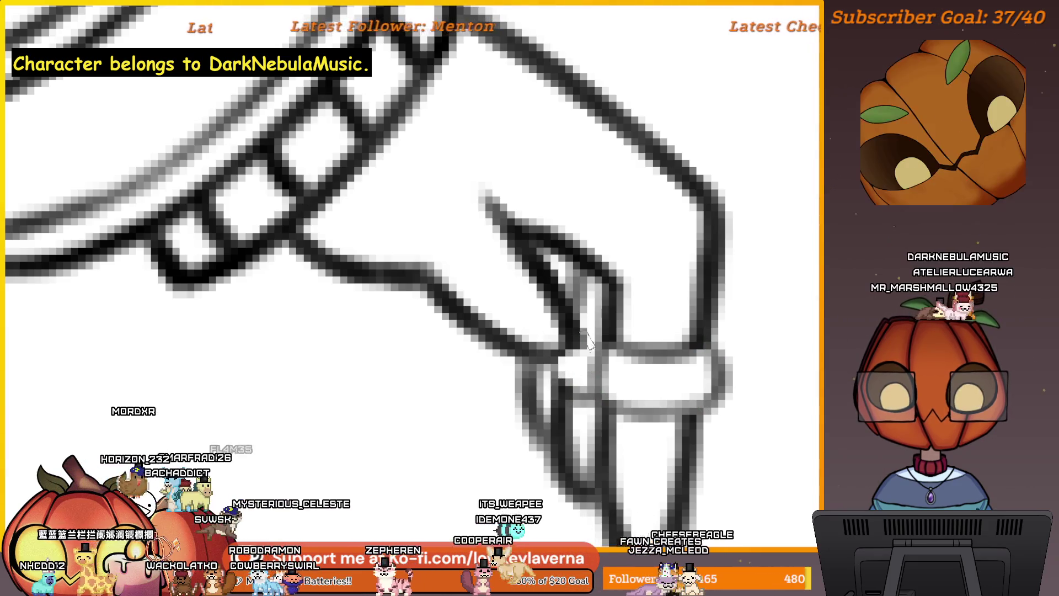
scroll(560, 343, down, 2)
scroll(610, 315, down, 2)
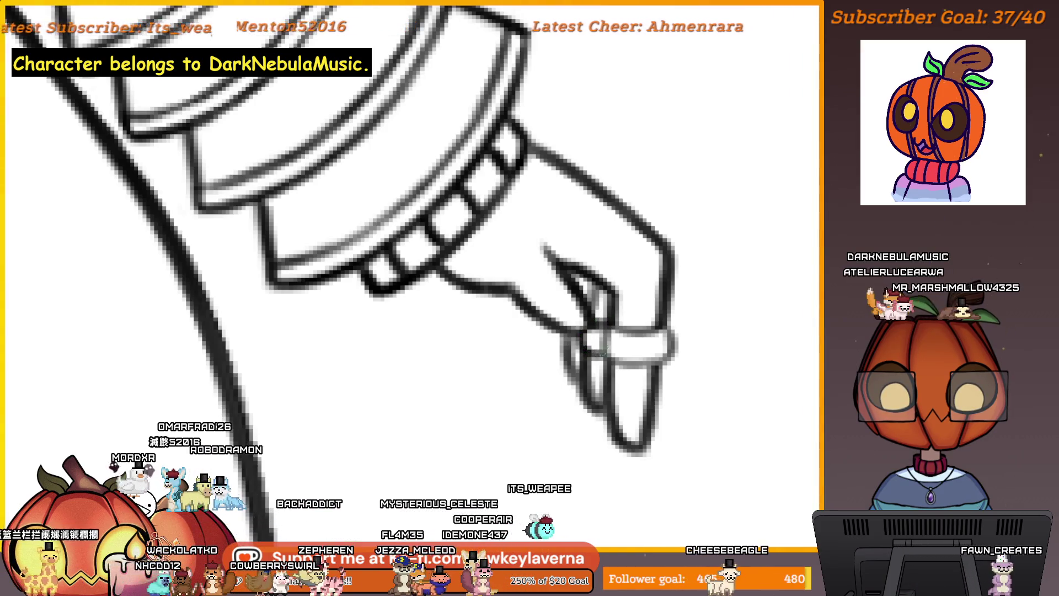
drag(663, 326, 637, 318)
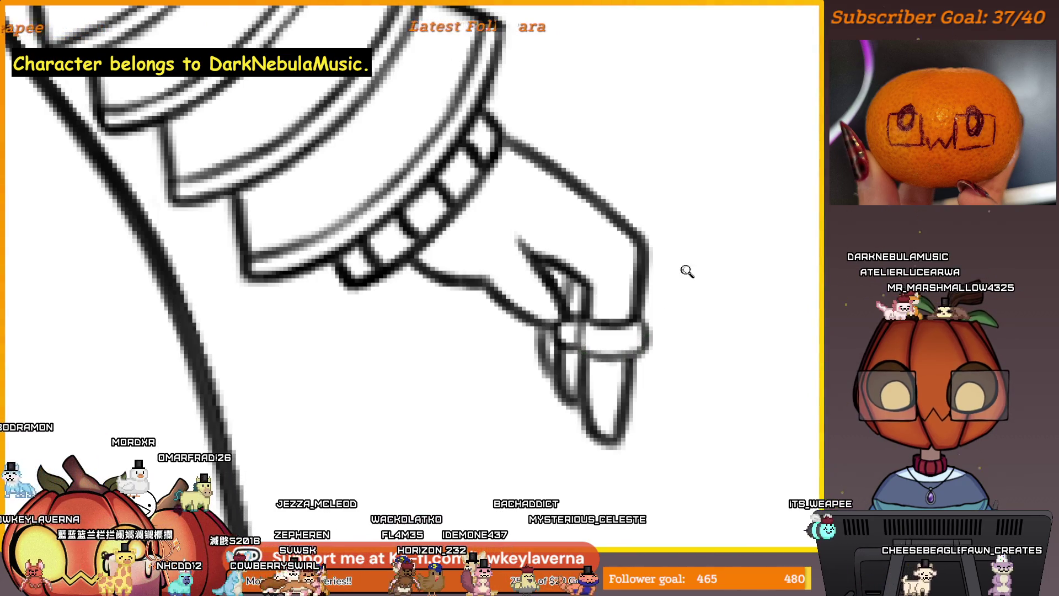
scroll(687, 270, down, 5)
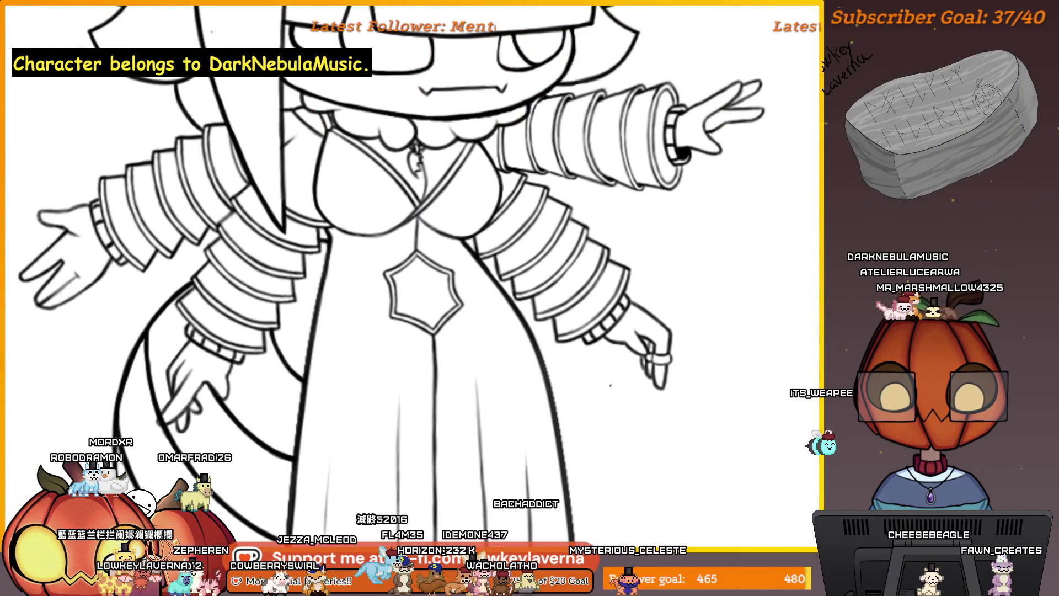
scroll(572, 374, down, 3)
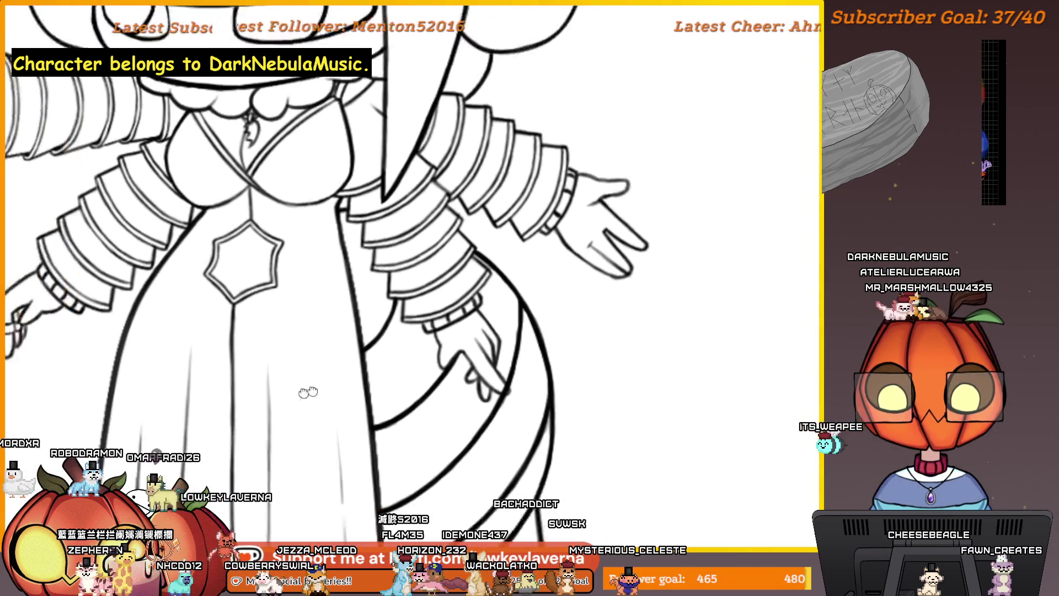
drag(389, 418, 658, 418)
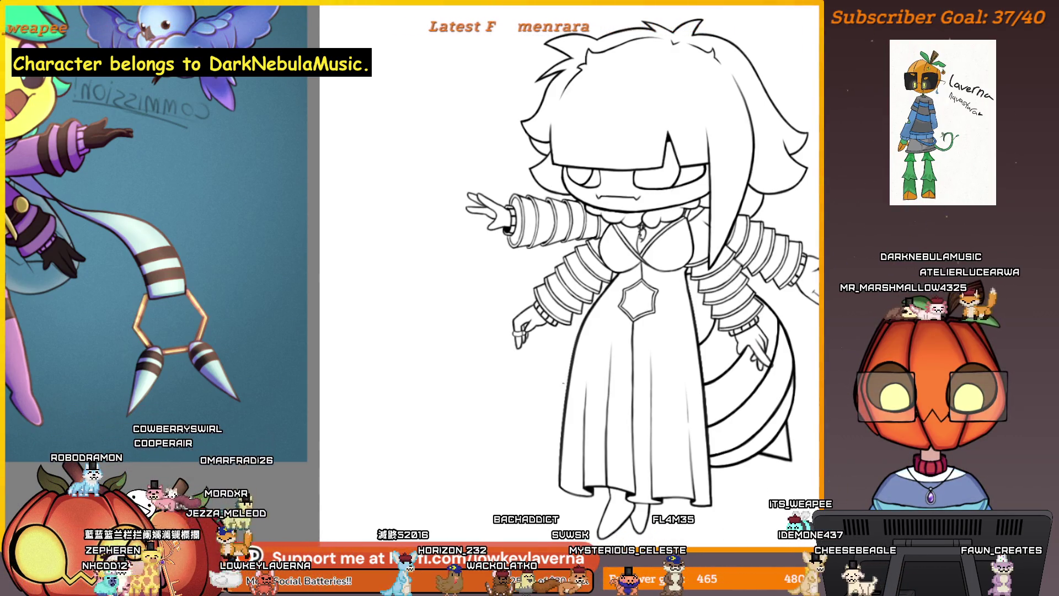
scroll(551, 160, up, 5)
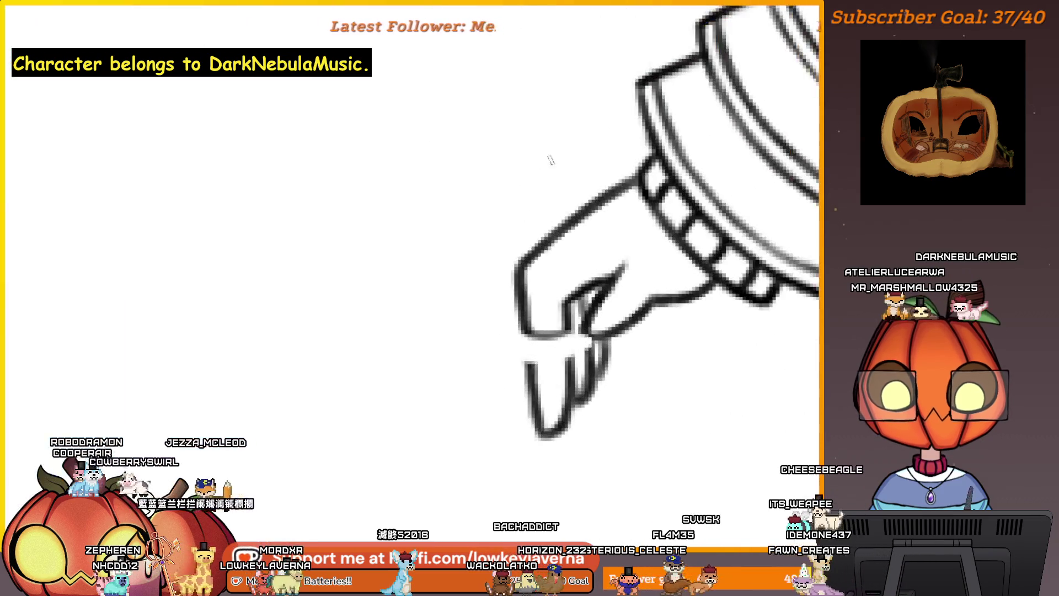
scroll(571, 304, up, 3)
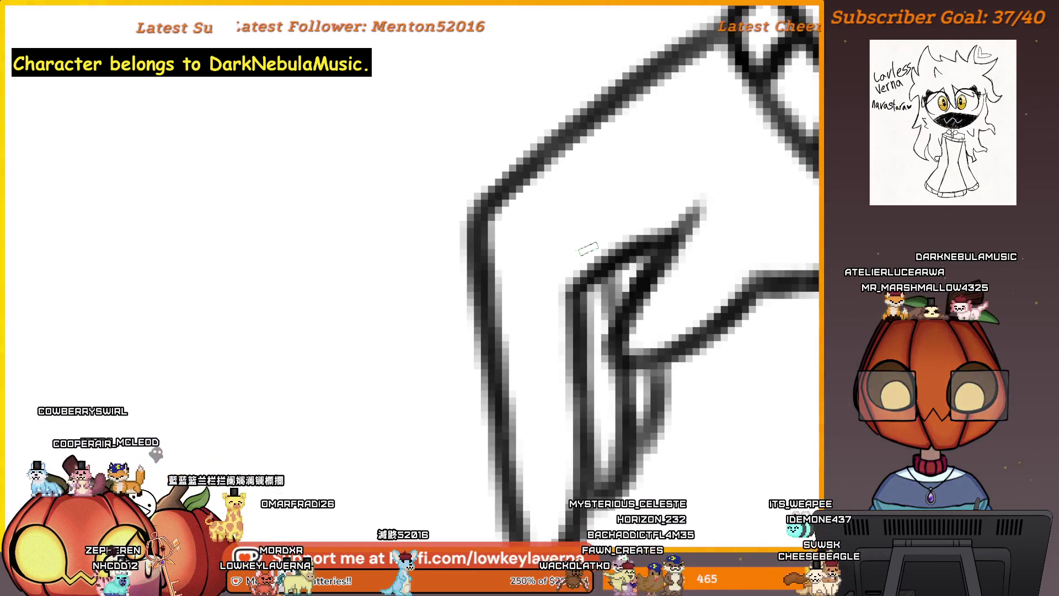
Step: Erase part of the hand's left outline, darken its pale top edge and join the left curve to the diagonal
drag(574, 276, 602, 307)
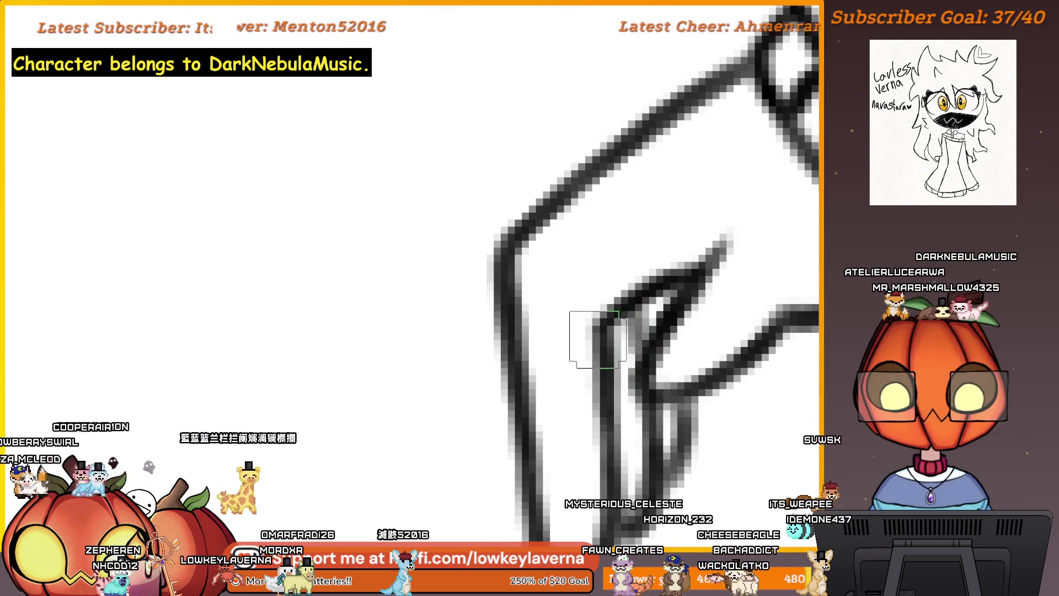
drag(506, 325, 513, 354)
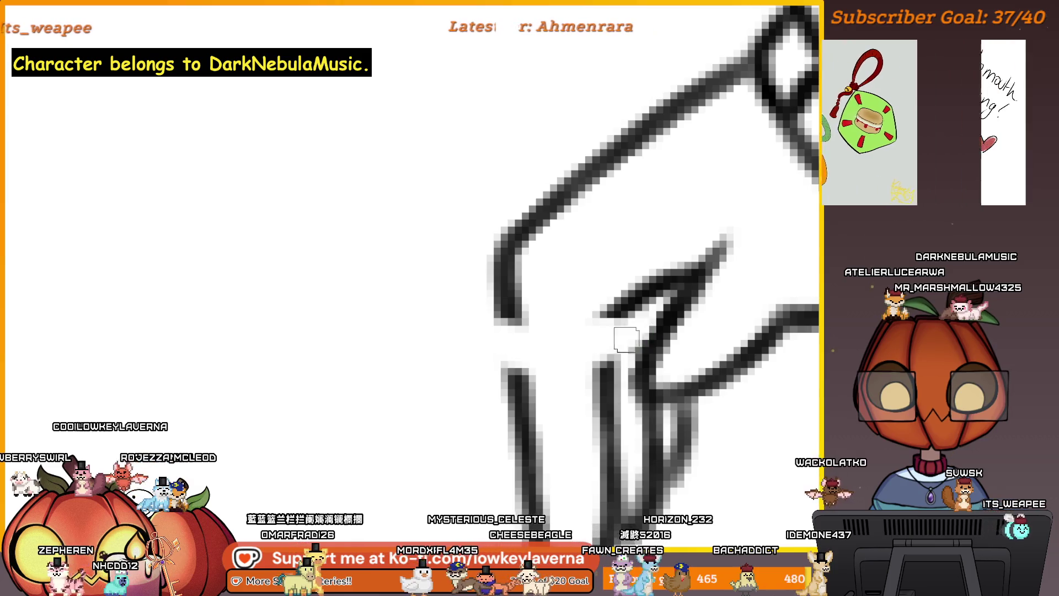
key(bracketright)
key(bracketright)
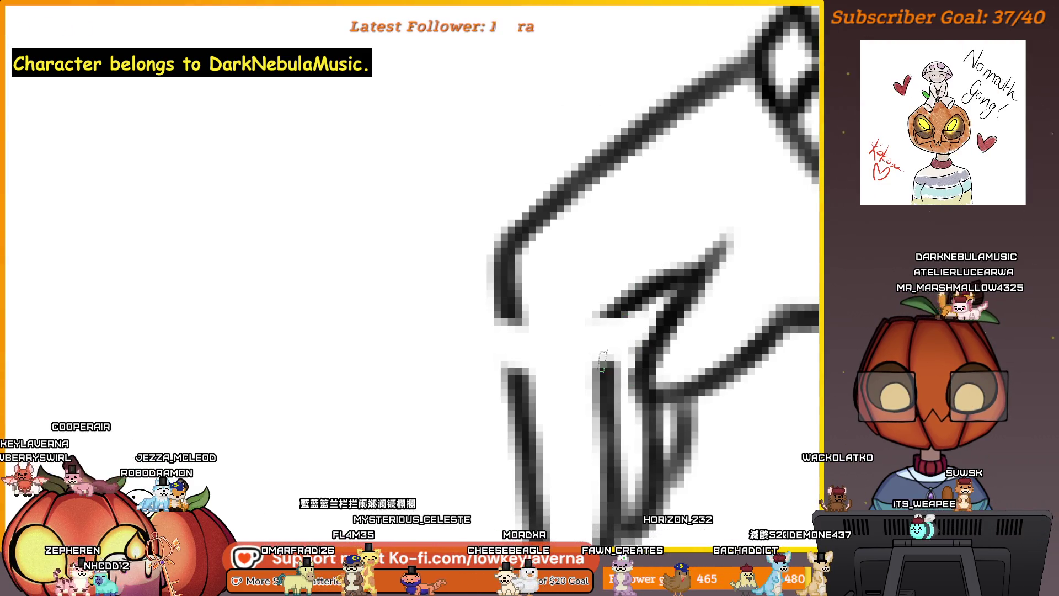
drag(513, 357, 608, 364)
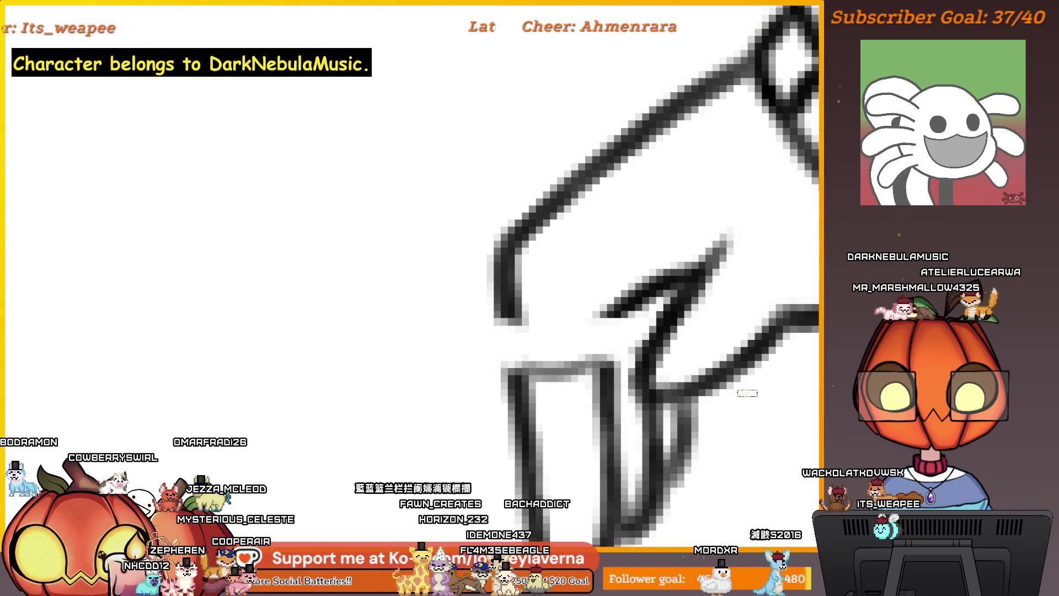
mouse_move(622, 331)
mouse_down()
mouse_move(739, 356)
mouse_move(617, 340)
mouse_up()
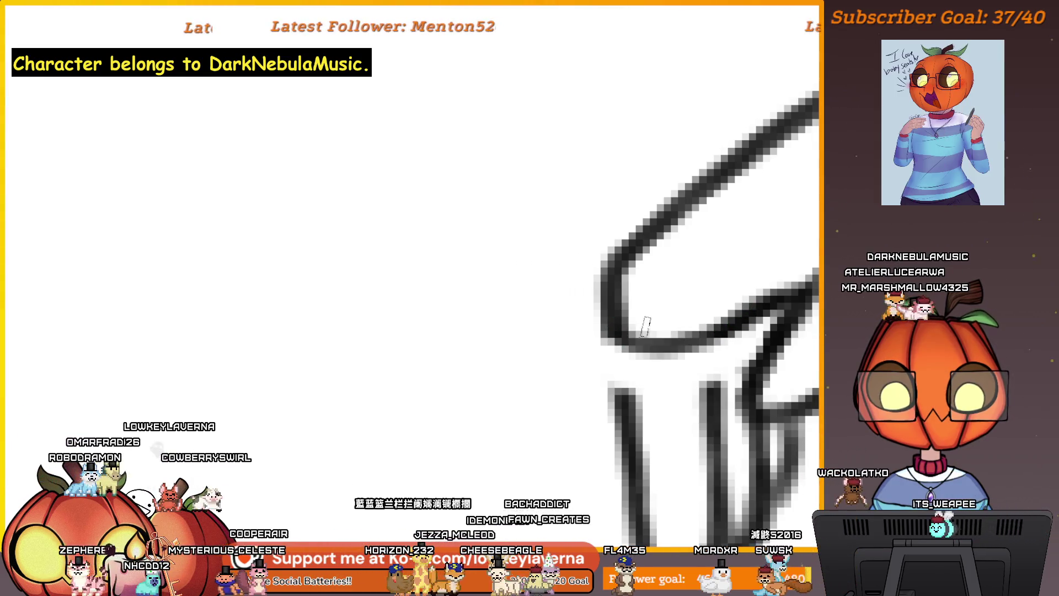
mouse_move(629, 408)
mouse_down()
mouse_move(625, 378)
mouse_move(713, 359)
mouse_move(636, 351)
mouse_up()
Step: Fill the gaps along the held block's left and right edges
key(e)
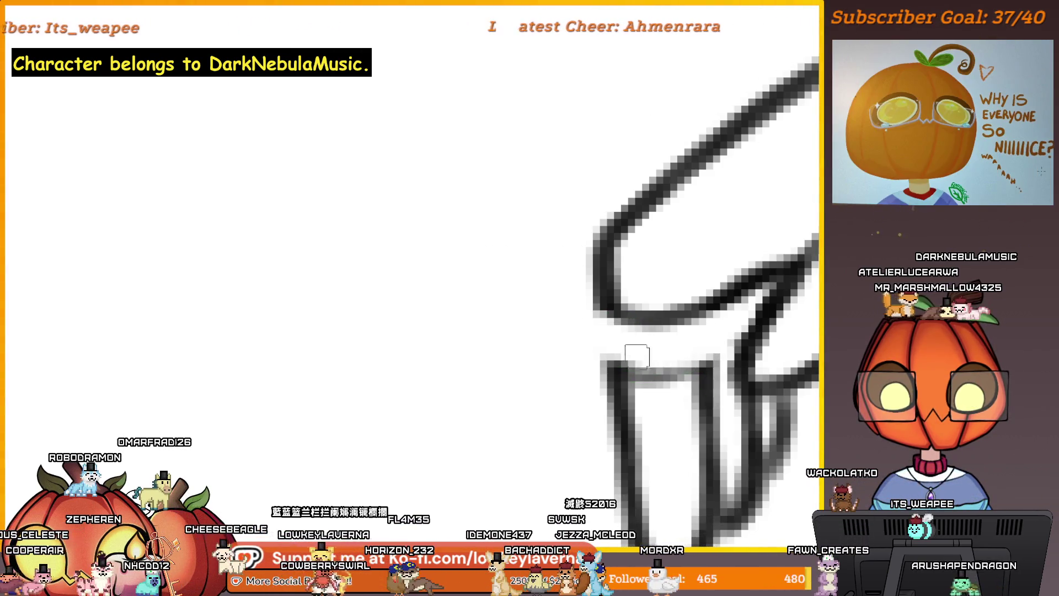
key(bracketright)
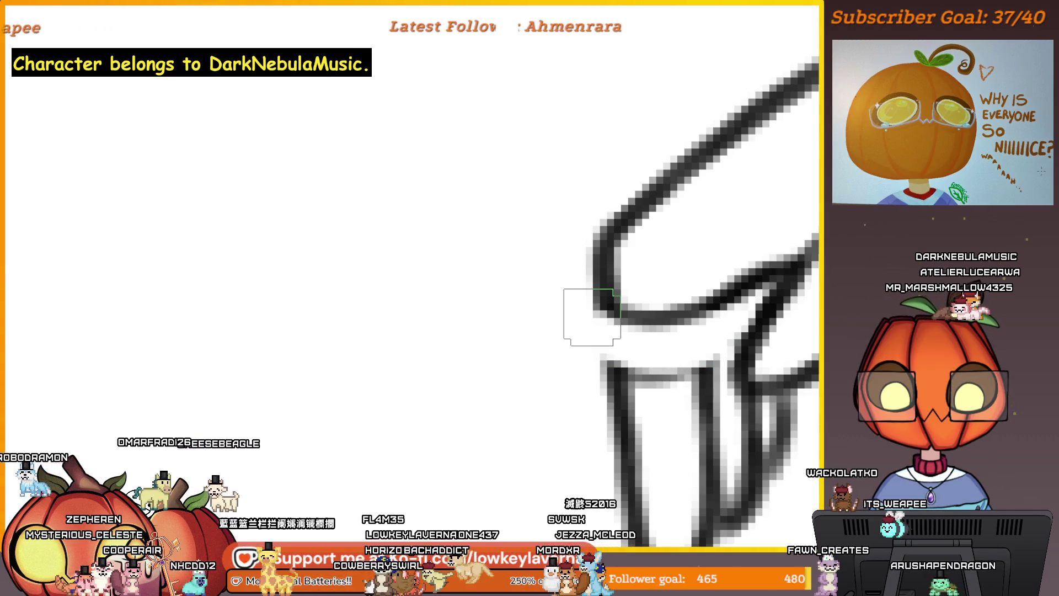
key(e)
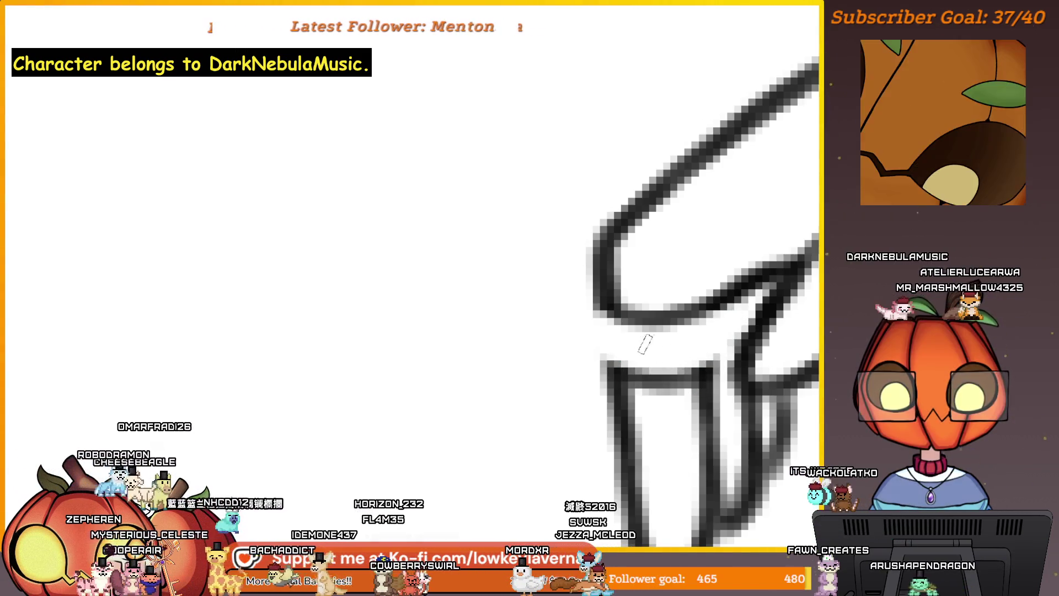
drag(604, 368, 594, 308)
drag(596, 365, 595, 310)
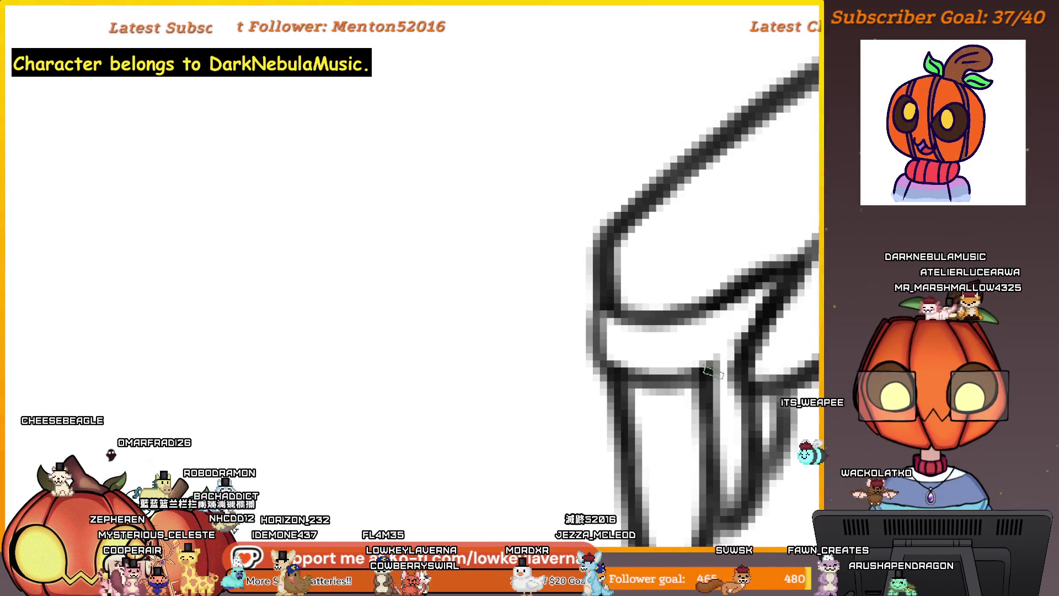
drag(717, 319, 713, 364)
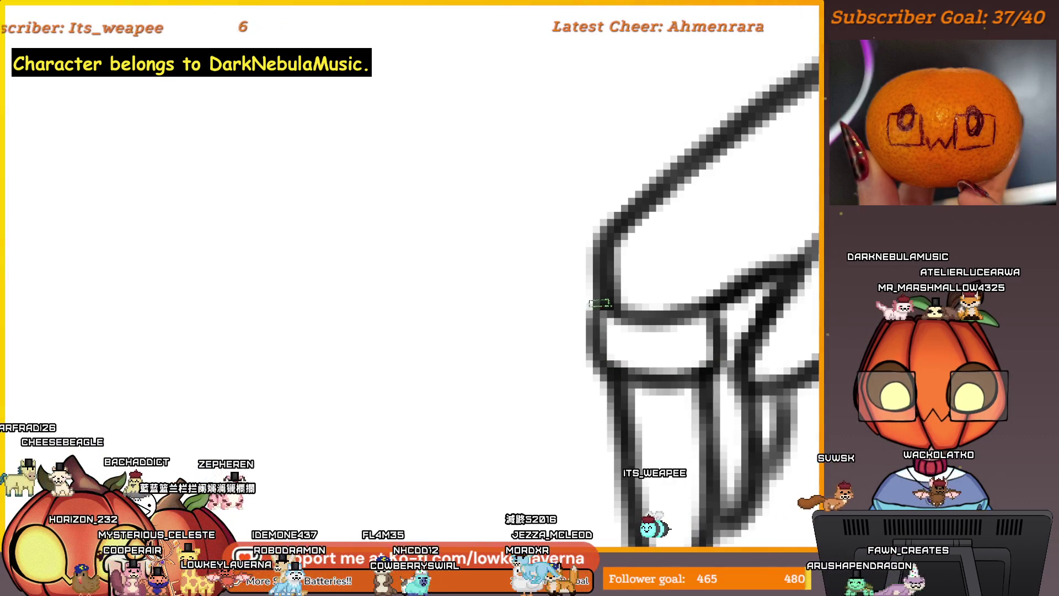
Step: Zoom out to show the arm and skirt
key(ctrl+minus)
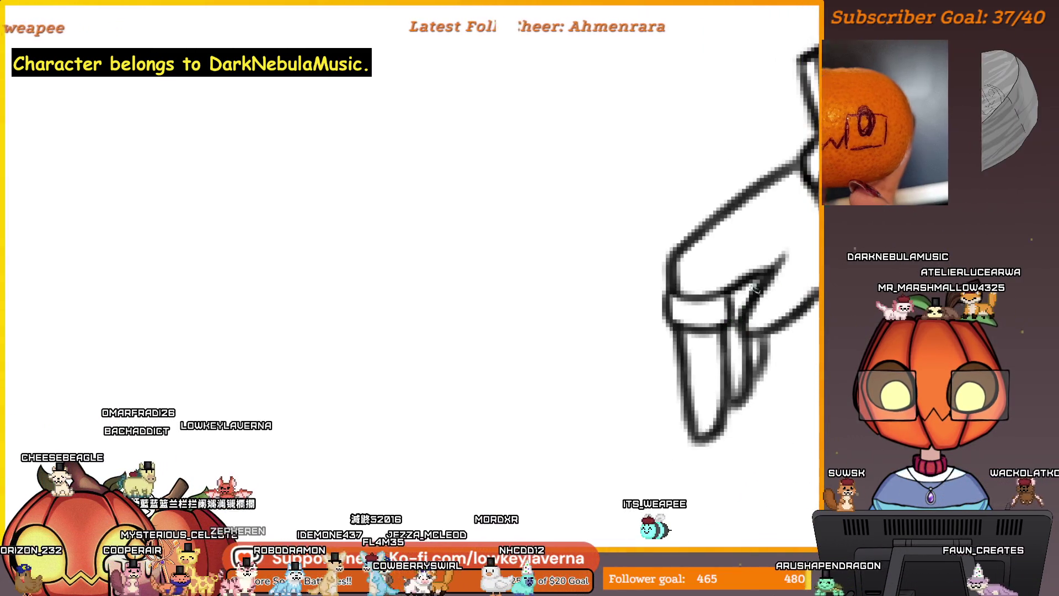
scroll(736, 311, up, 1)
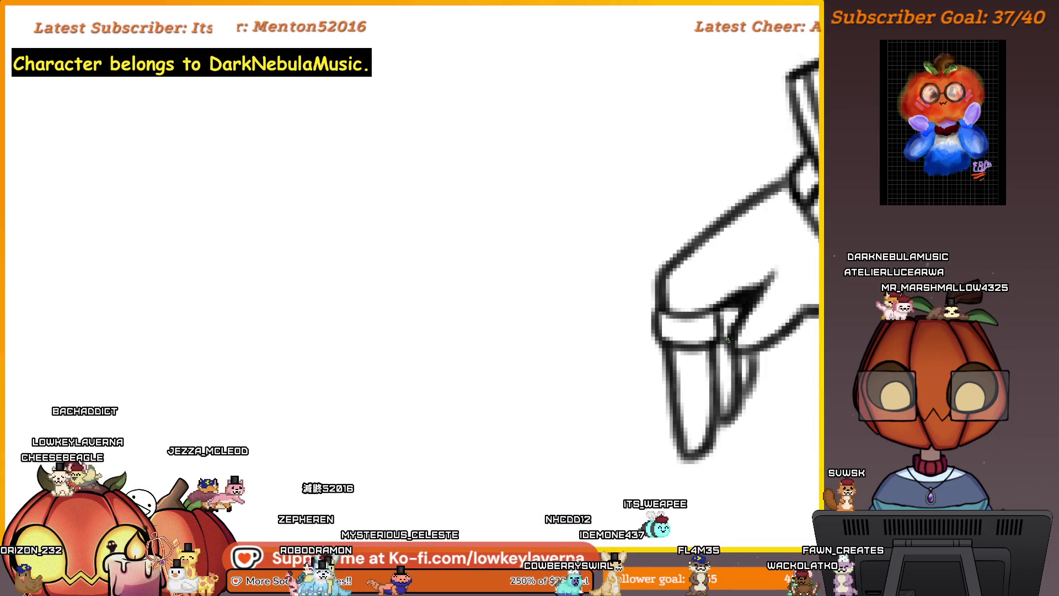
key(ctrl+minus)
key(ctrl+minus)
key(ctrl+minus)
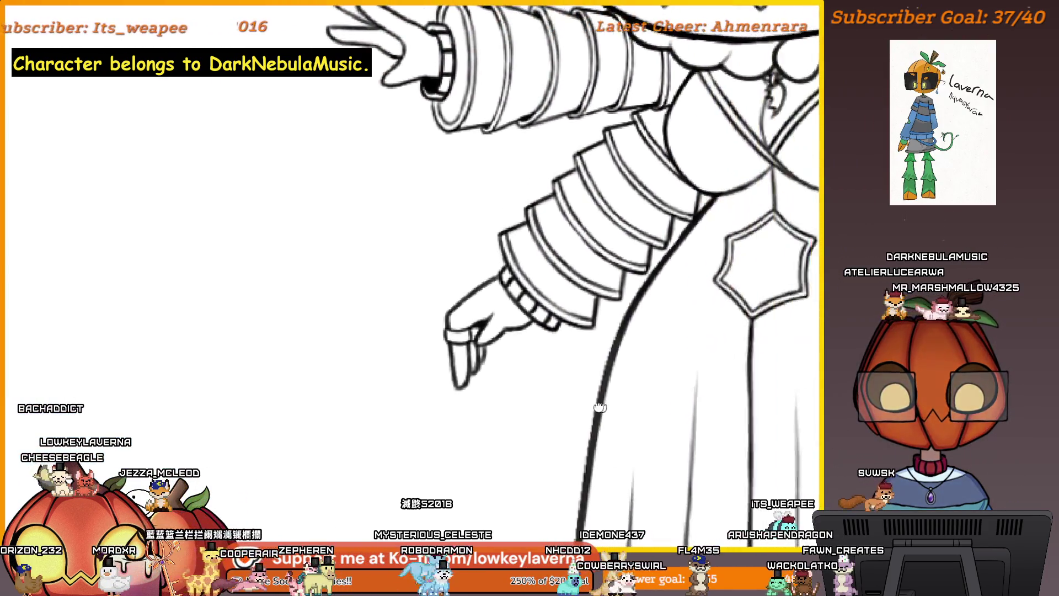
key(ctrl+minus)
key(ctrl+plus)
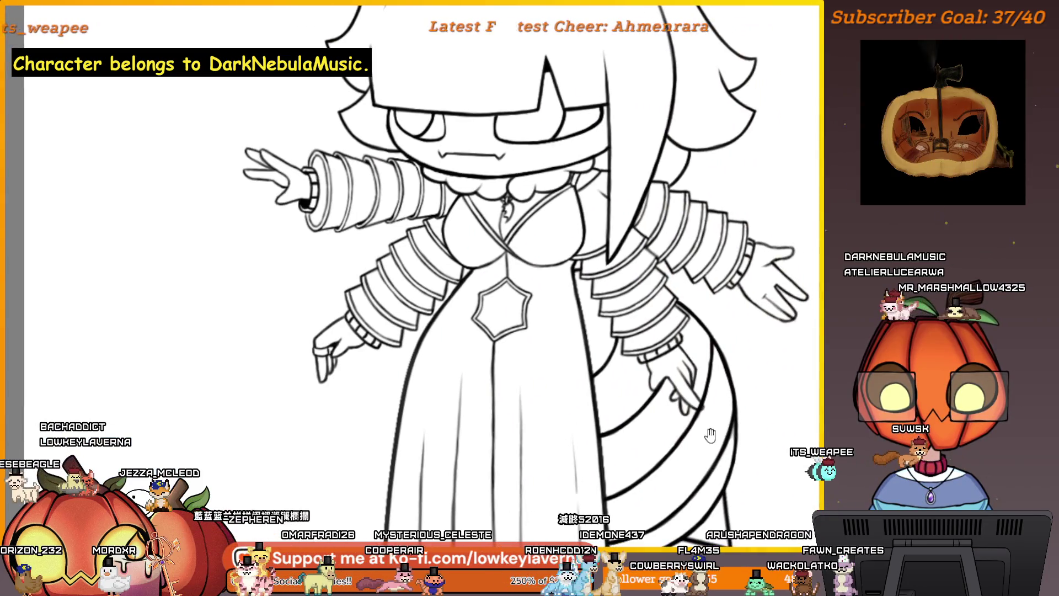
drag(711, 435, 697, 452)
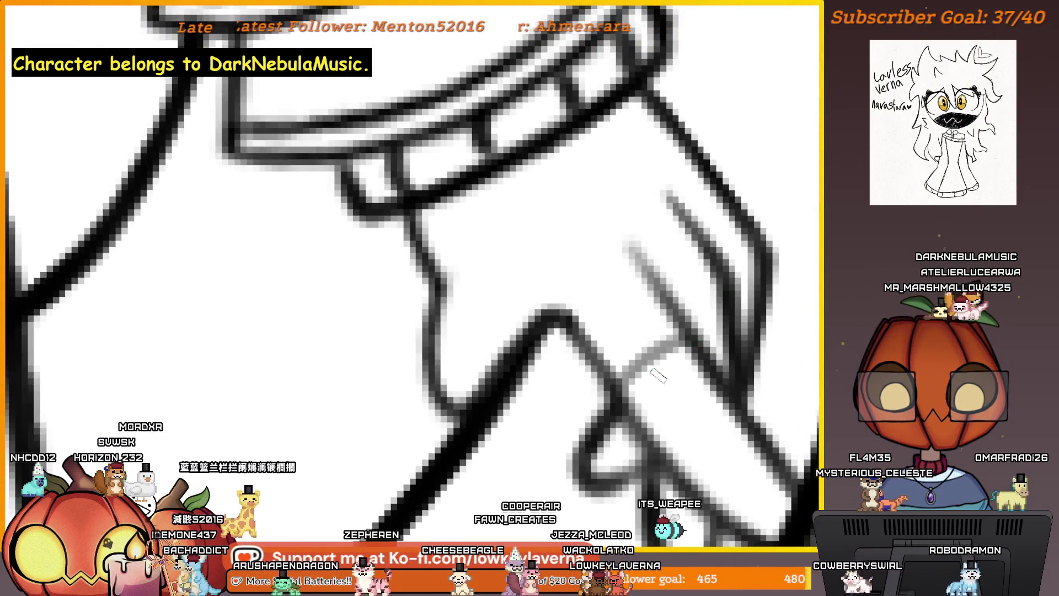
Step: Erase part of the hand line, sketch and darken a new line across the hand and along the sleeve cuff
mouse_move(695, 347)
mouse_down()
mouse_move(708, 307)
mouse_move(768, 325)
mouse_move(629, 366)
mouse_up()
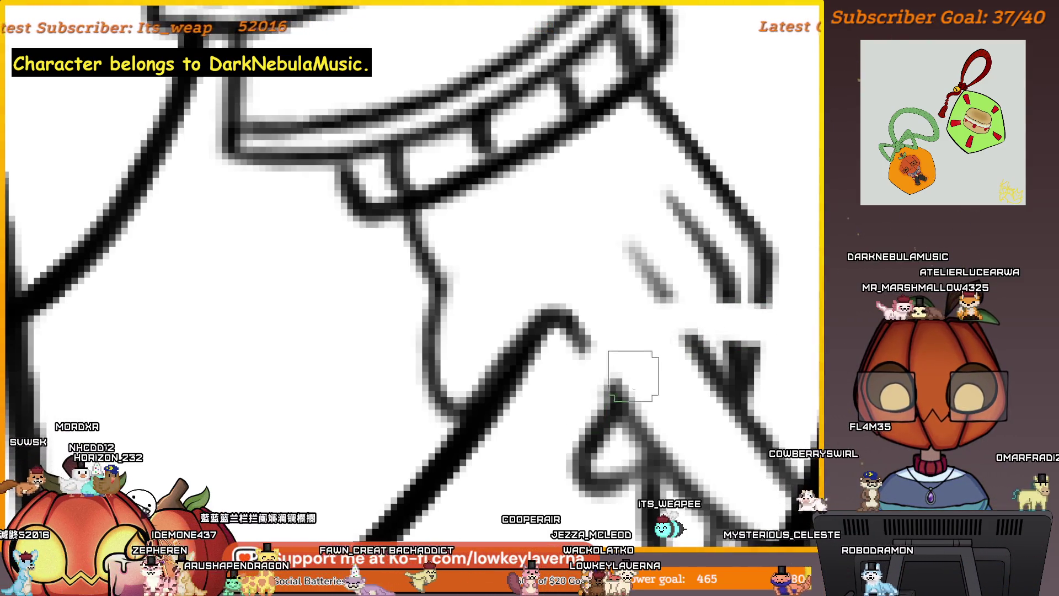
key(b)
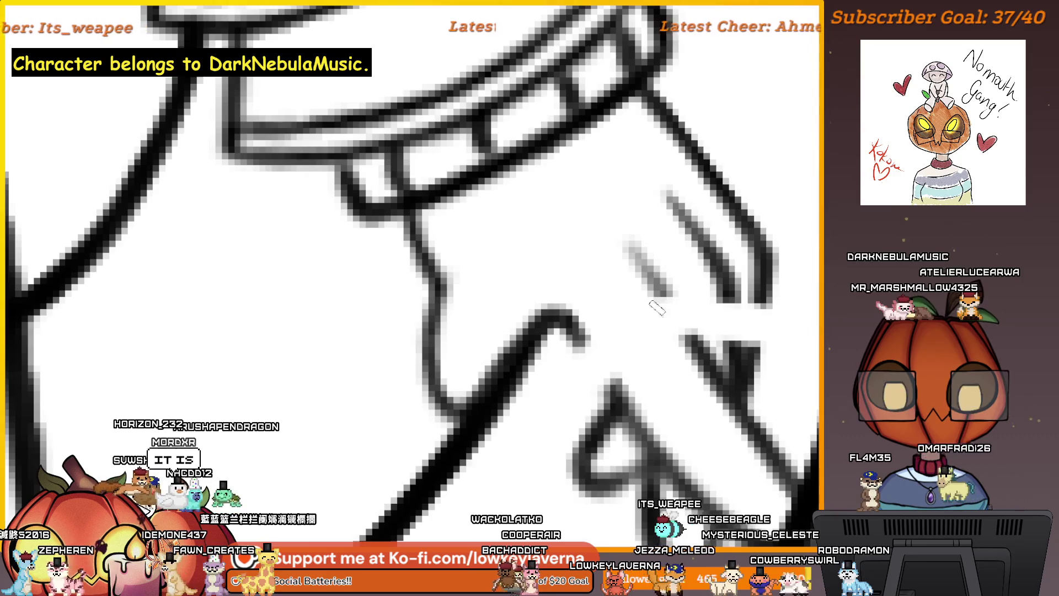
mouse_move(666, 295)
mouse_down()
mouse_move(586, 343)
mouse_move(662, 298)
mouse_up()
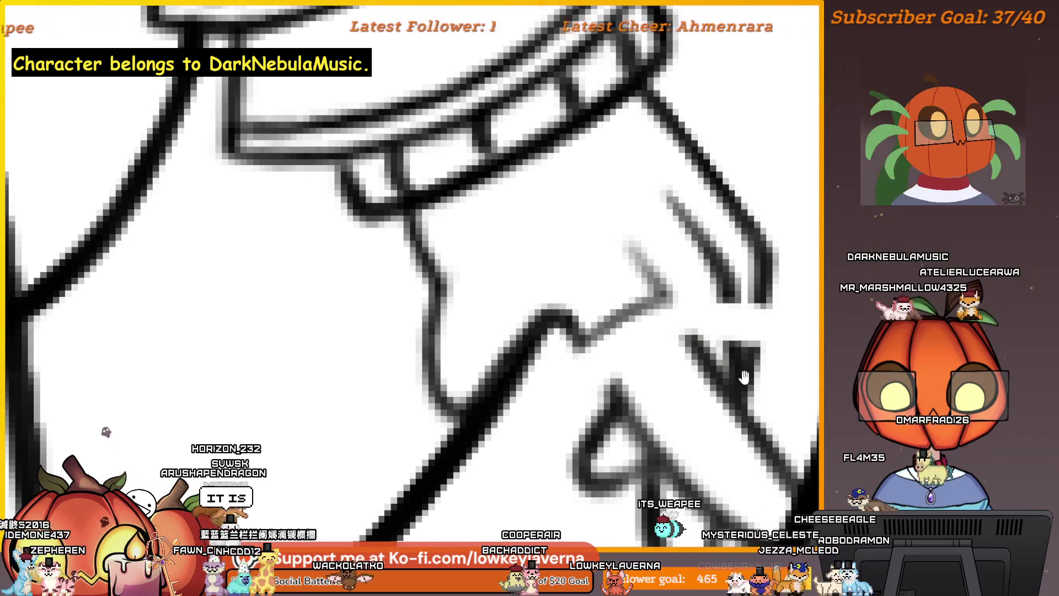
mouse_move(740, 373)
mouse_down()
mouse_move(634, 353)
mouse_move(584, 391)
mouse_up()
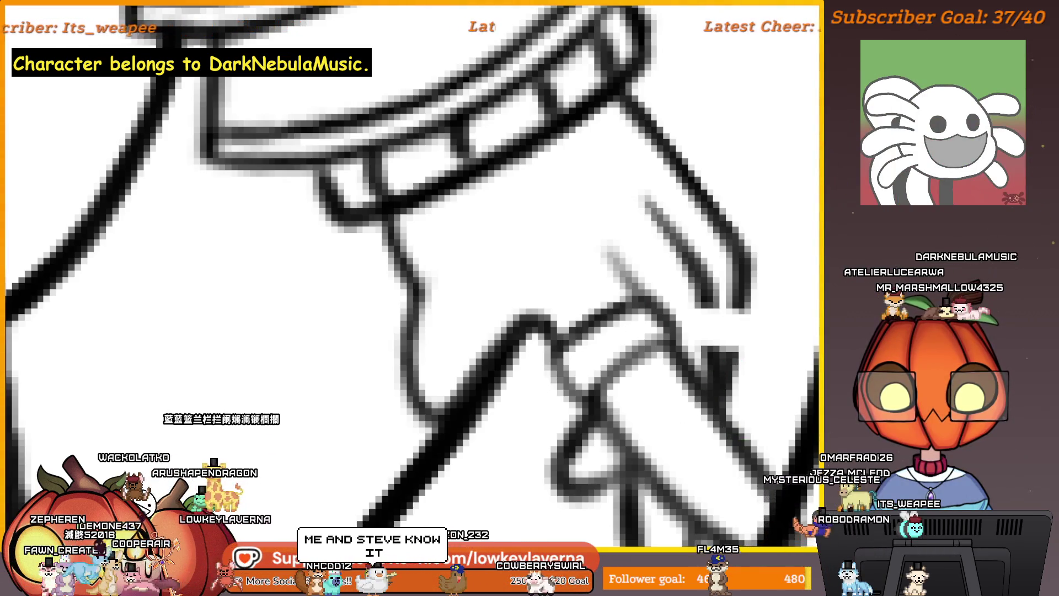
drag(654, 319, 670, 339)
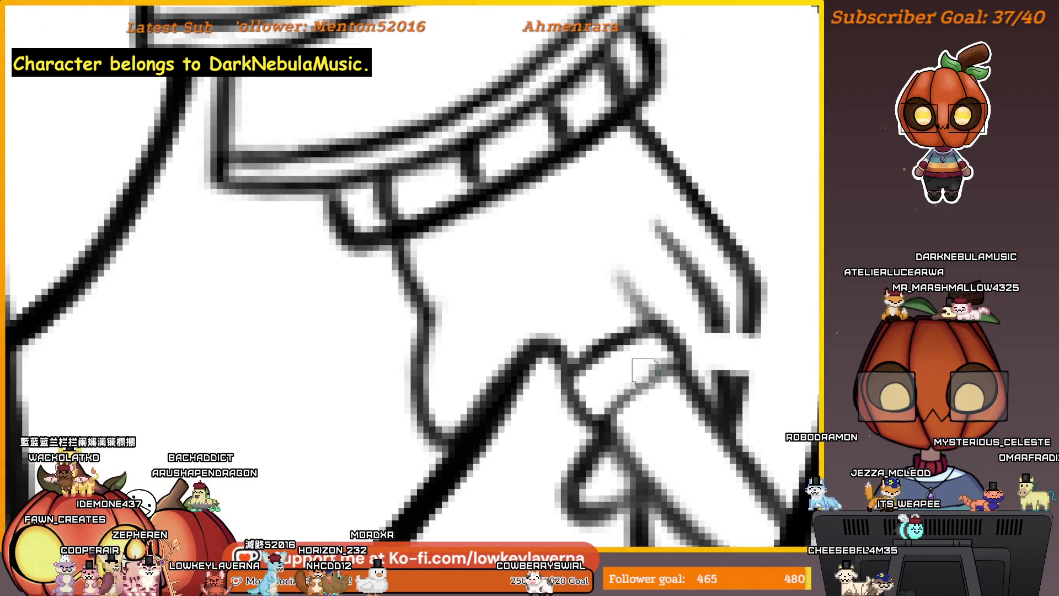
drag(617, 399, 677, 369)
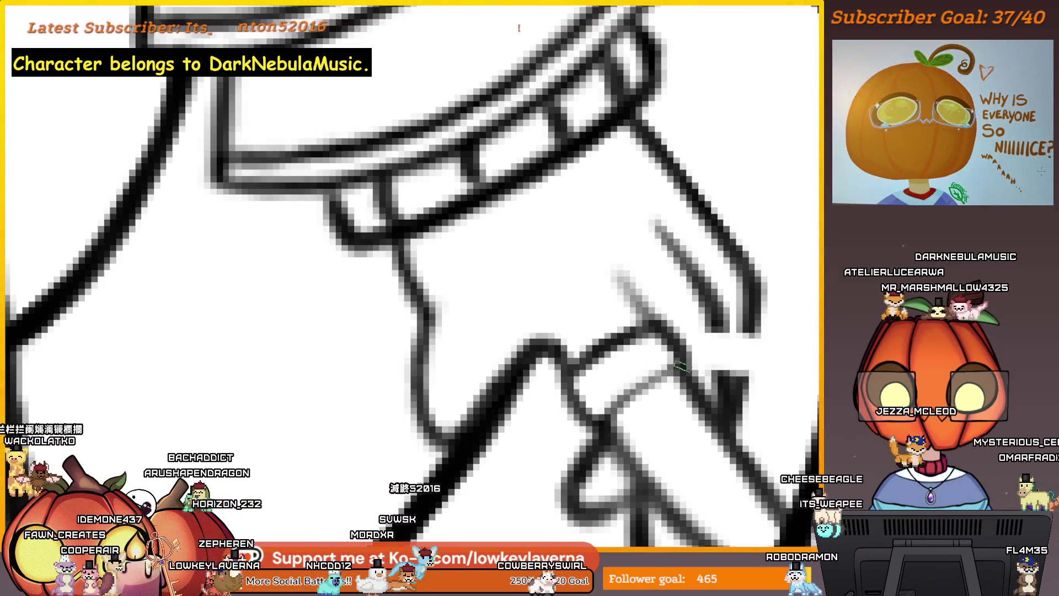
scroll(677, 369, down, 3)
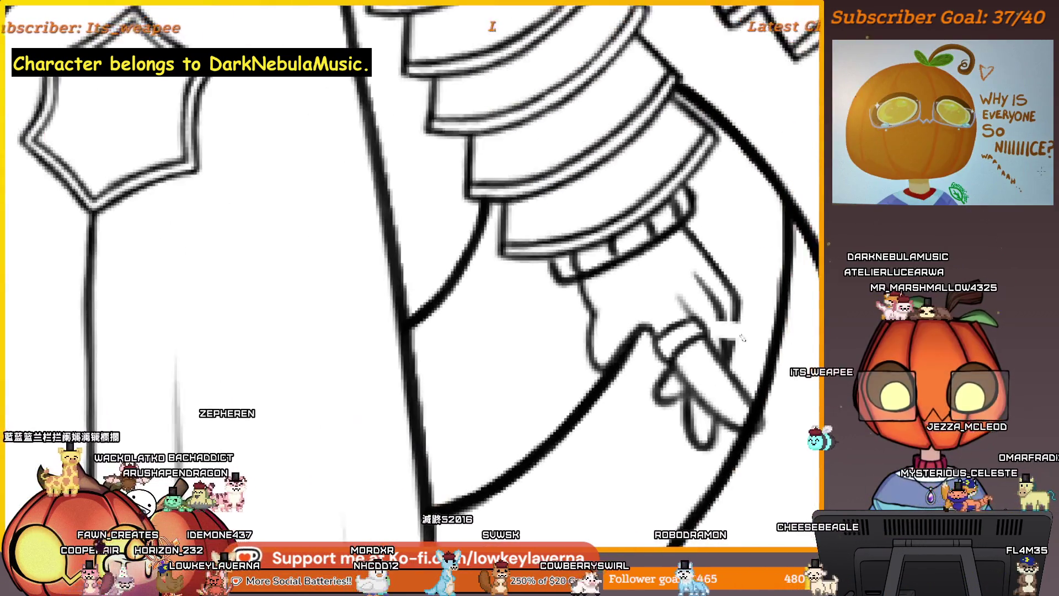
Step: Mirror-check the canvas, then ink a dark stroke across the hand and trace the grey loop
key(m)
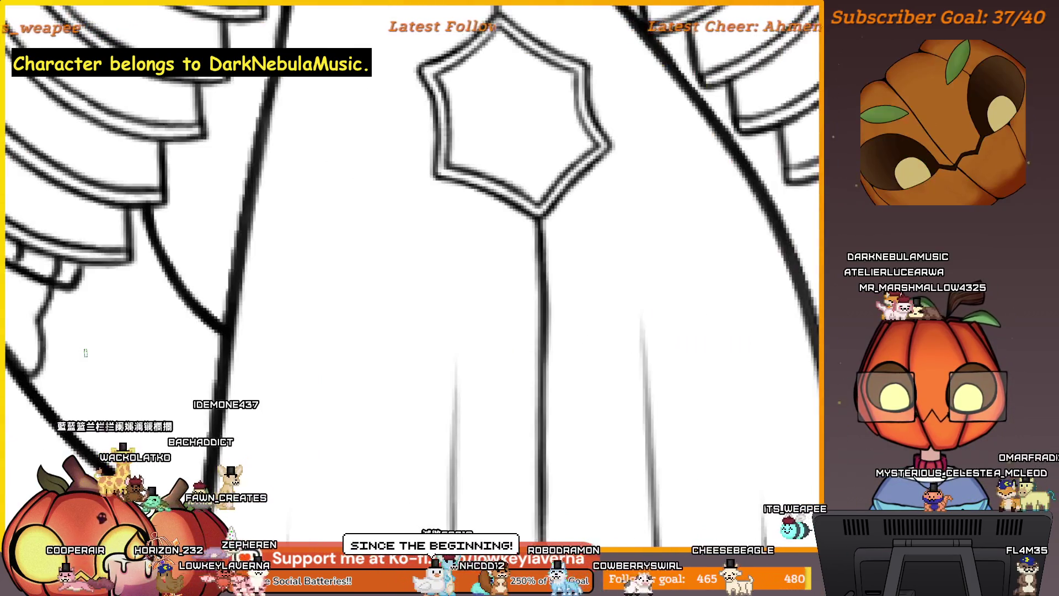
key(m)
scroll(634, 190, up, 3)
scroll(603, 325, up, 2)
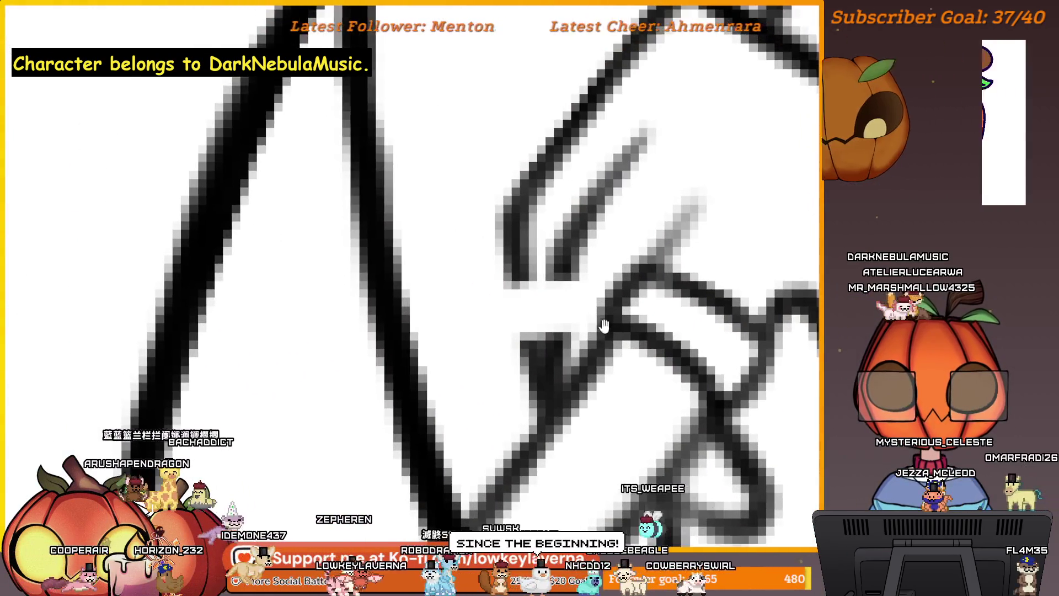
drag(603, 325, 624, 355)
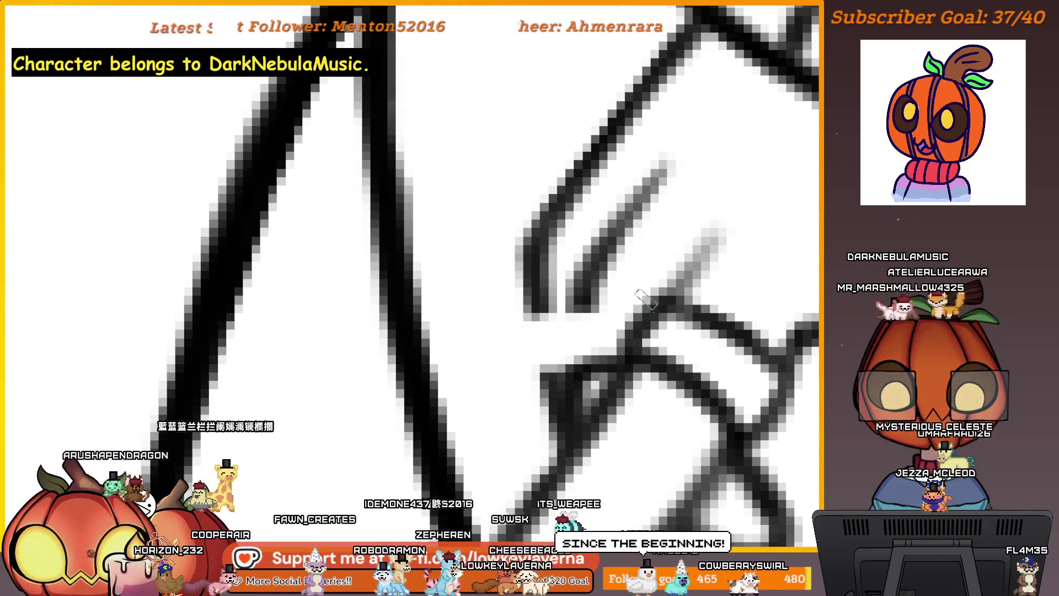
drag(641, 297, 563, 327)
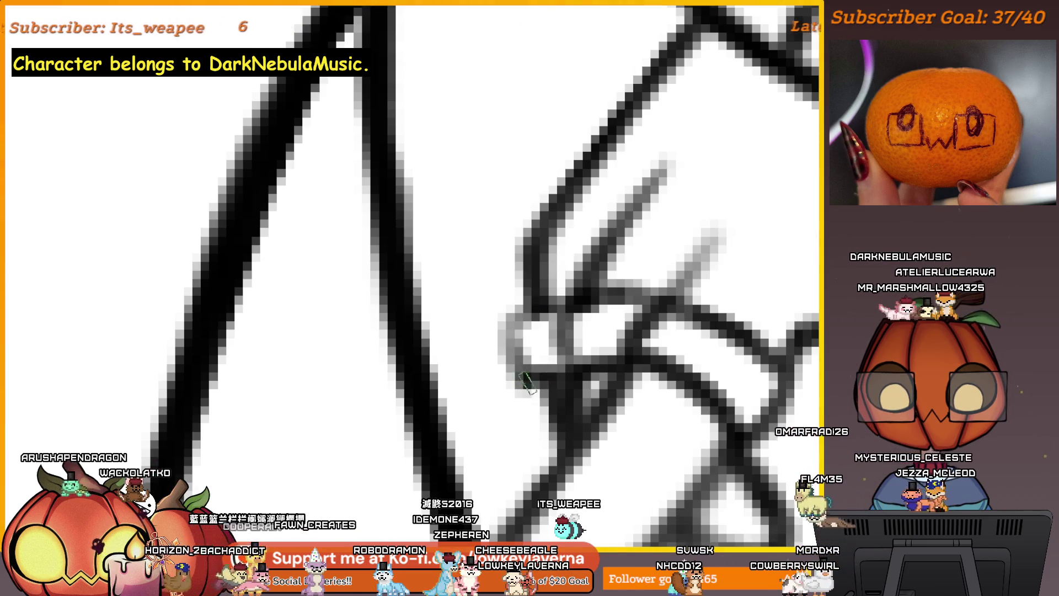
drag(526, 383, 541, 303)
scroll(547, 340, down, 5)
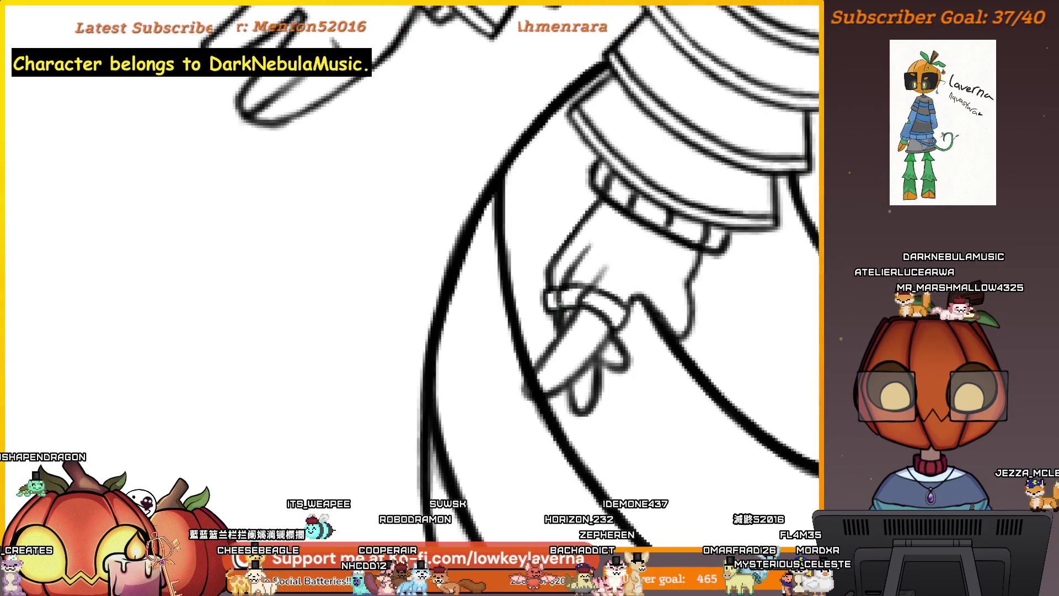
scroll(563, 373, down, 3)
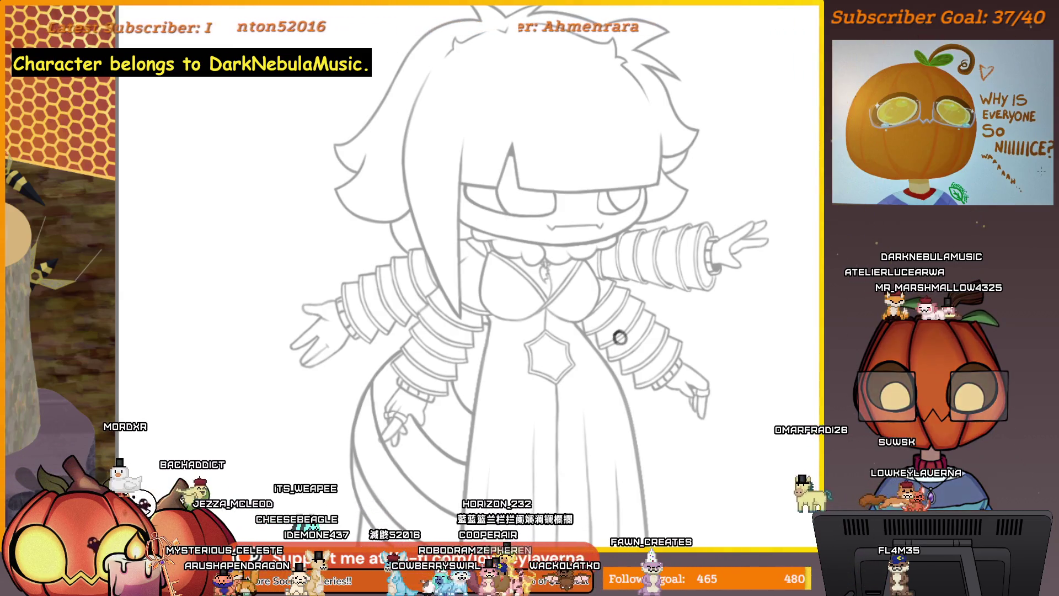
scroll(635, 354, up, 3)
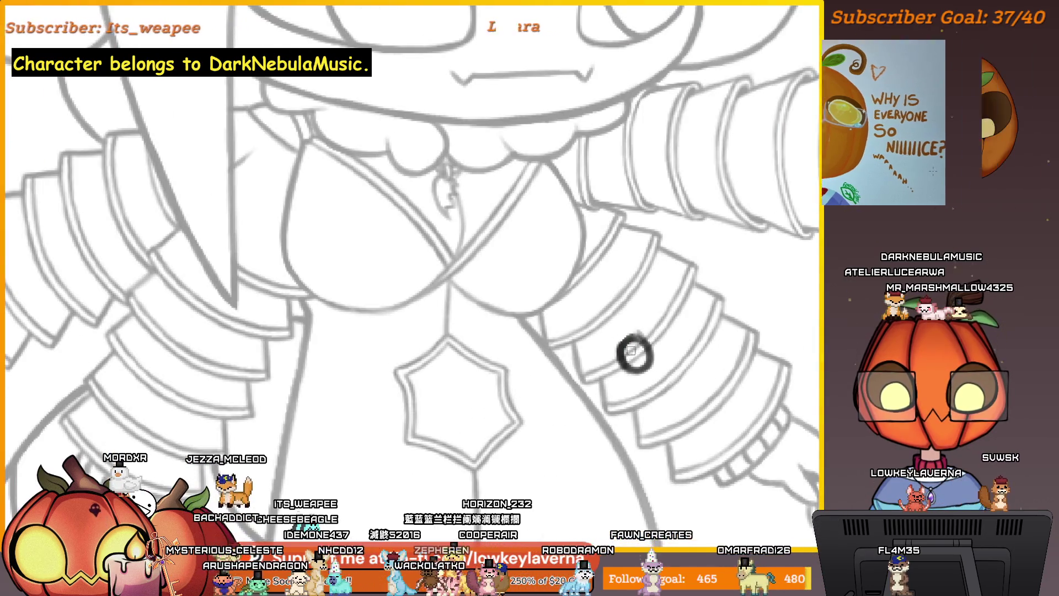
scroll(634, 347, down, 1)
scroll(634, 337, down, 3)
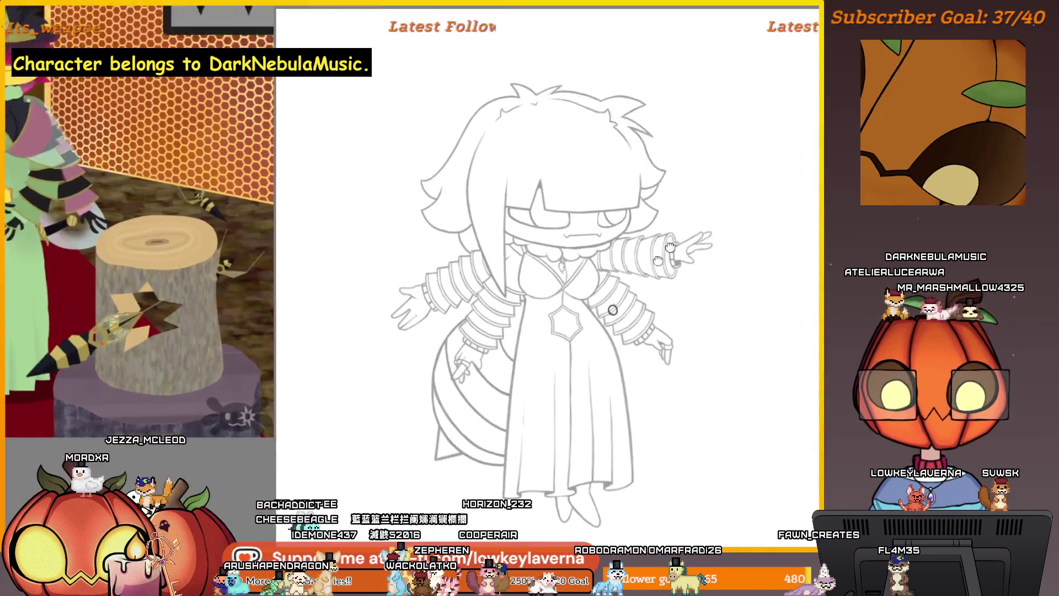
scroll(654, 199, up, 2)
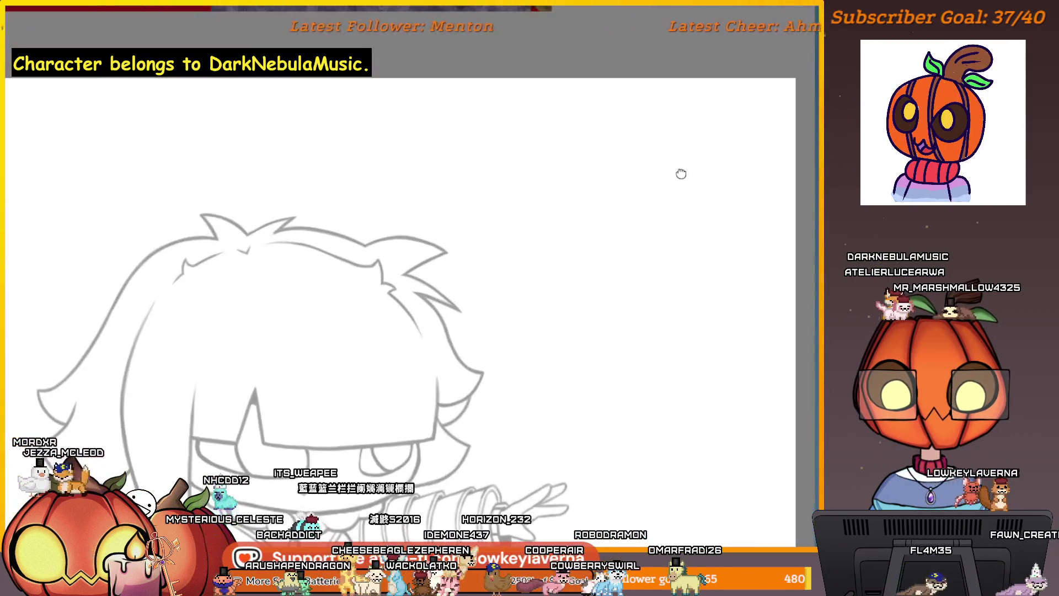
drag(642, 153, 717, 156)
Step: Undo the miswritten letters and handwrite 'wings' and 'vail' with a dash for a third item
key(ctrl+z)
key(ctrl+z)
key(ctrl+z)
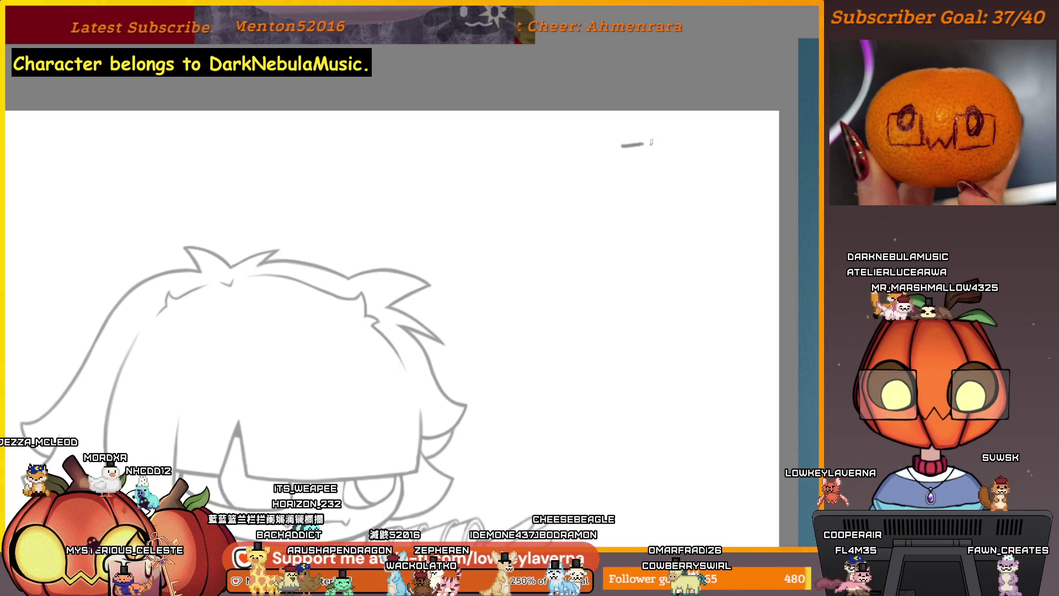
mouse_move(650, 140)
mouse_down()
mouse_move(693, 148)
mouse_move(702, 163)
mouse_move(718, 157)
mouse_up()
drag(639, 197, 635, 179)
mouse_move(619, 164)
mouse_down()
mouse_move(666, 153)
mouse_move(670, 169)
mouse_move(700, 169)
mouse_up()
click(691, 147)
drag(627, 186, 643, 186)
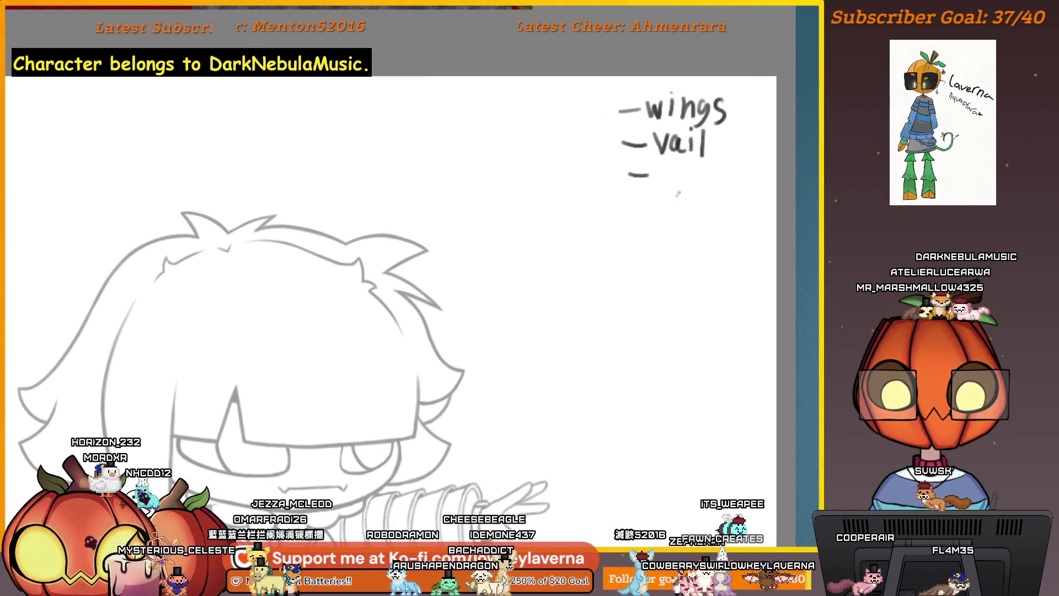
mouse_move(667, 282)
mouse_down()
mouse_move(736, 147)
mouse_move(667, 237)
mouse_up()
scroll(605, 303, down, 3)
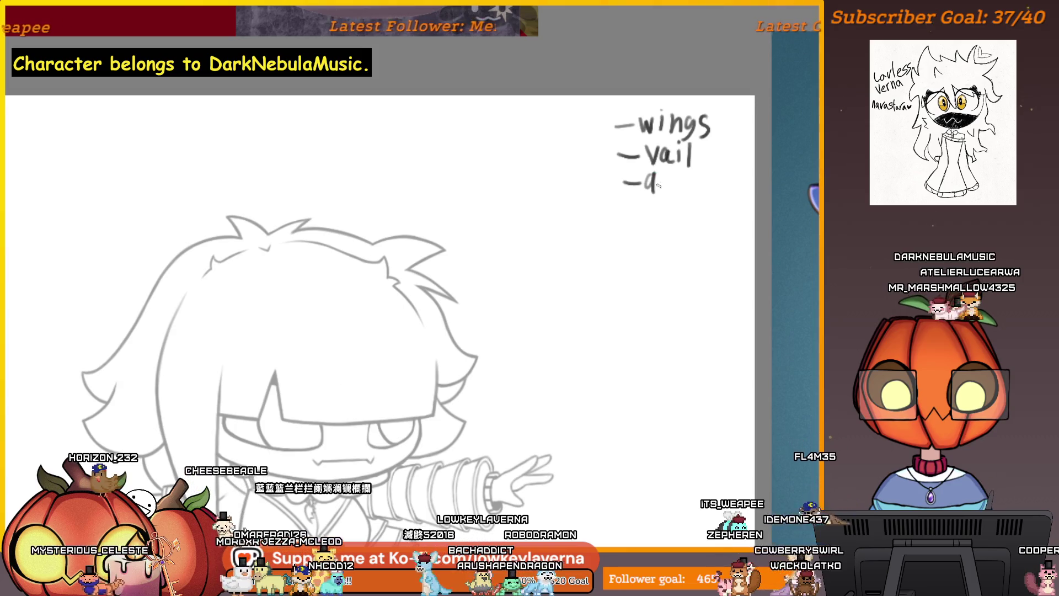
Step: Write and correct the third item to read 'antennae', adding a dash for a fourth item
mouse_move(660, 172)
mouse_down()
mouse_move(671, 193)
mouse_move(685, 193)
mouse_up()
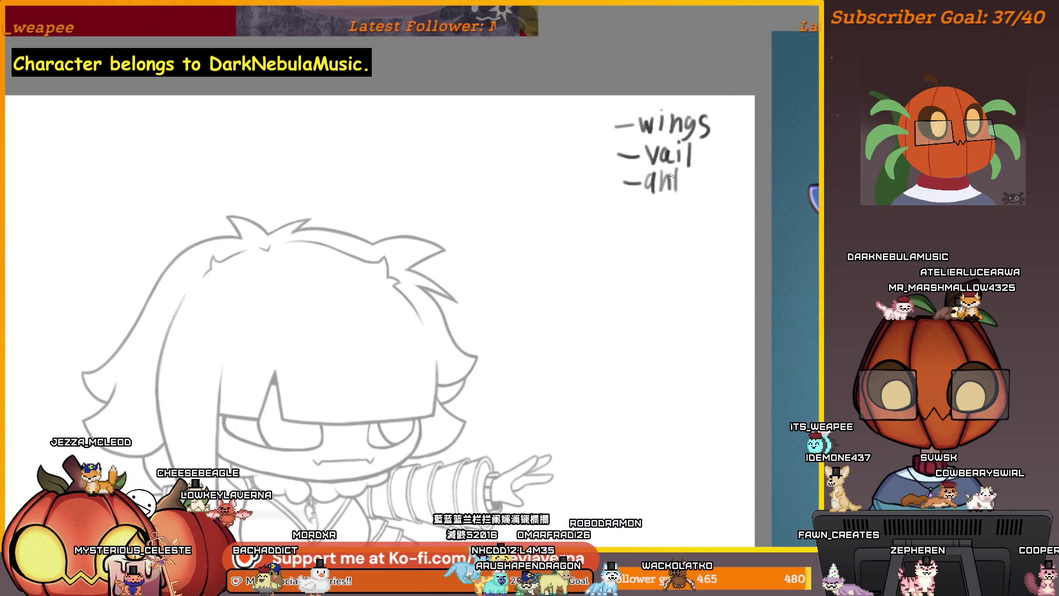
key(ctrl+z)
mouse_move(646, 190)
mouse_down()
mouse_move(672, 190)
mouse_move(681, 176)
mouse_move(721, 192)
mouse_up()
drag(622, 209, 640, 208)
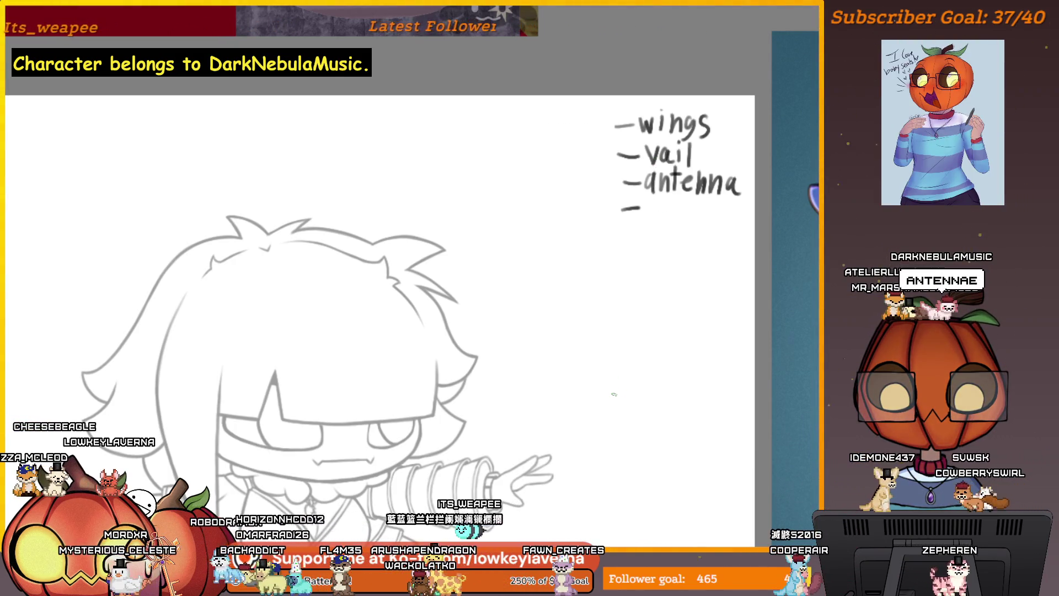
drag(742, 185, 749, 191)
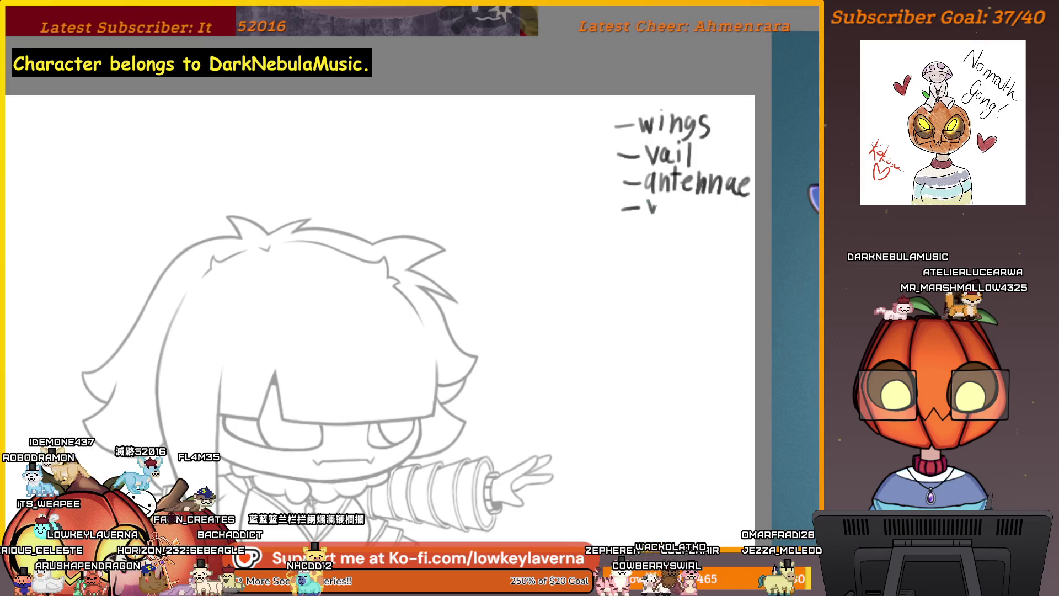
drag(672, 202, 672, 214)
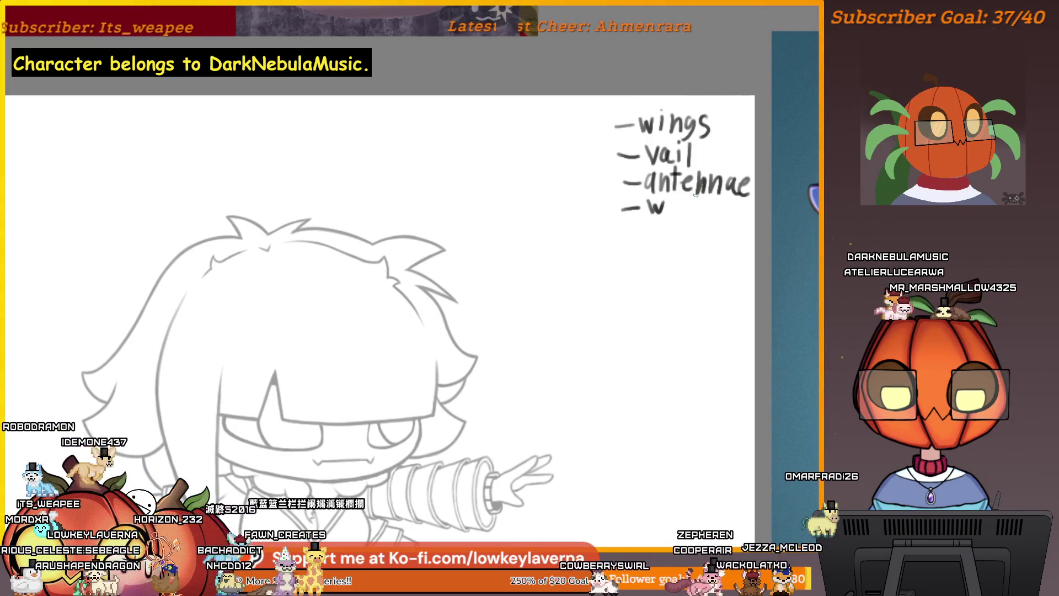
mouse_move(633, 302)
mouse_down()
mouse_move(723, 199)
mouse_move(682, 226)
mouse_up()
scroll(664, 271, down, 3)
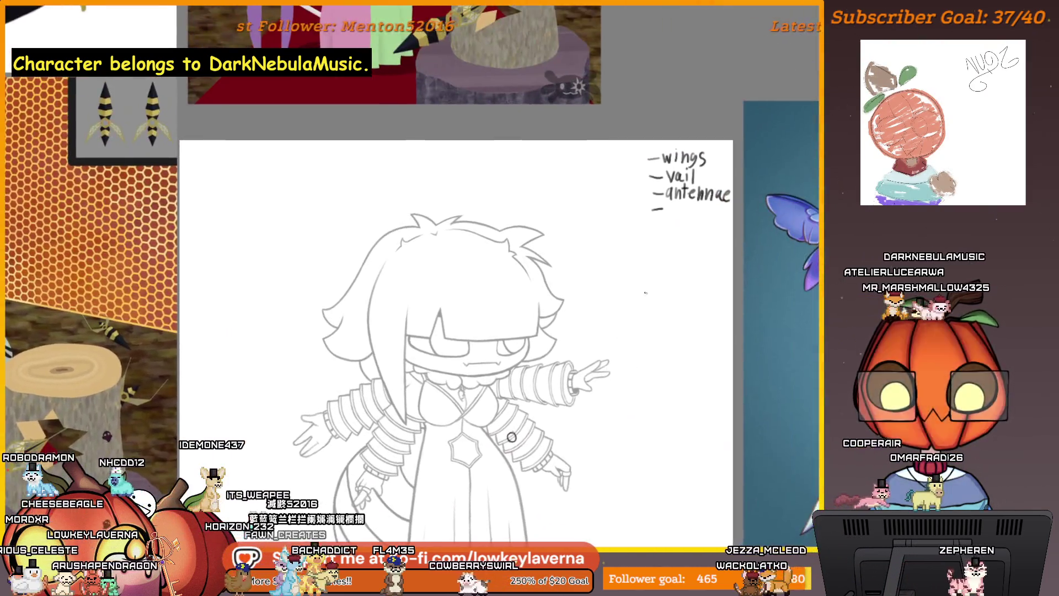
scroll(670, 248, up, 3)
Step: Handwrite 'Sword' and 'Crown' as new items under dashes in the list
mouse_move(677, 200)
mouse_down()
mouse_move(668, 213)
mouse_move(694, 204)
mouse_move(706, 212)
mouse_up()
drag(720, 199, 720, 214)
drag(644, 227, 662, 228)
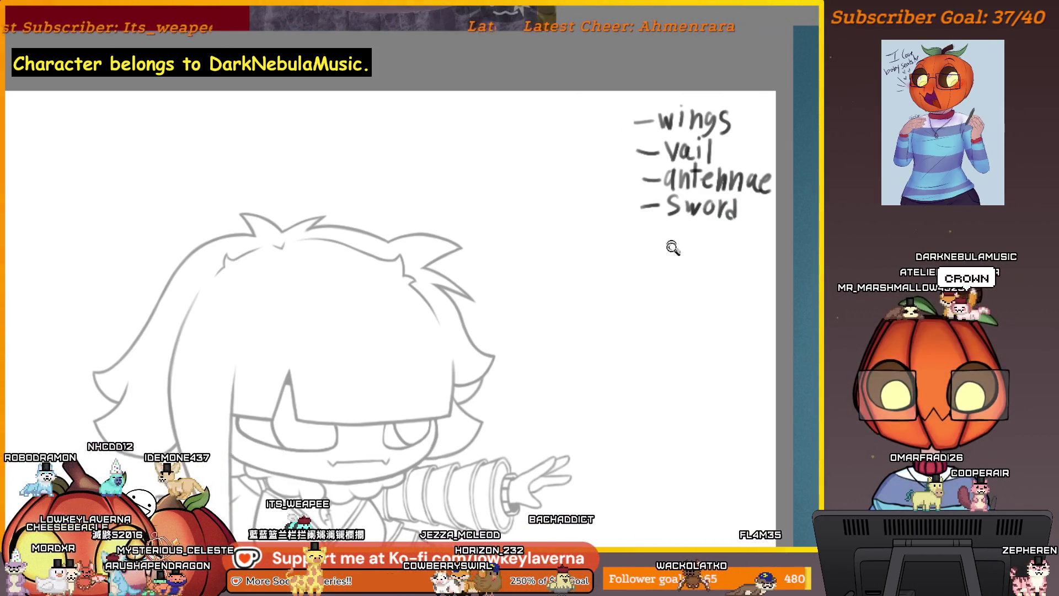
scroll(667, 239, down, 1)
scroll(679, 277, down, 1)
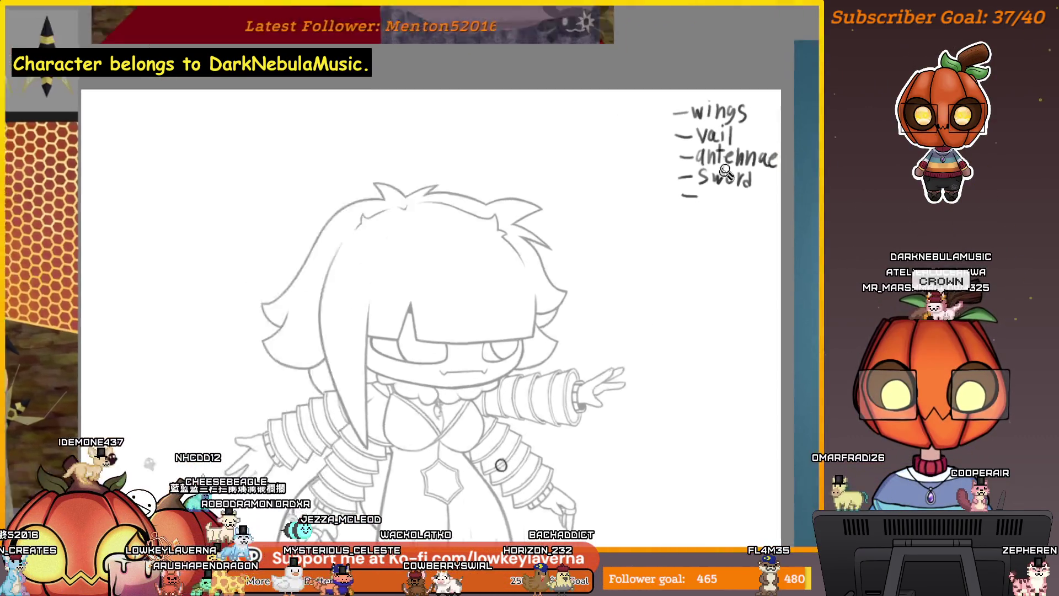
scroll(735, 273, up, 2)
drag(706, 191, 708, 205)
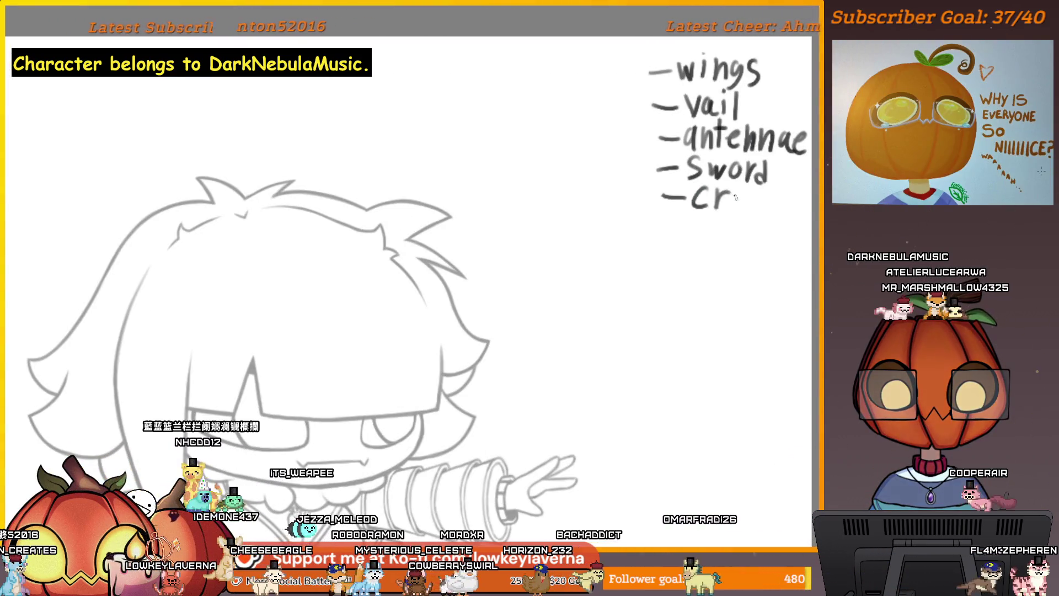
mouse_move(742, 196)
mouse_down()
mouse_move(752, 208)
mouse_move(804, 195)
mouse_up()
scroll(764, 239, down, 2)
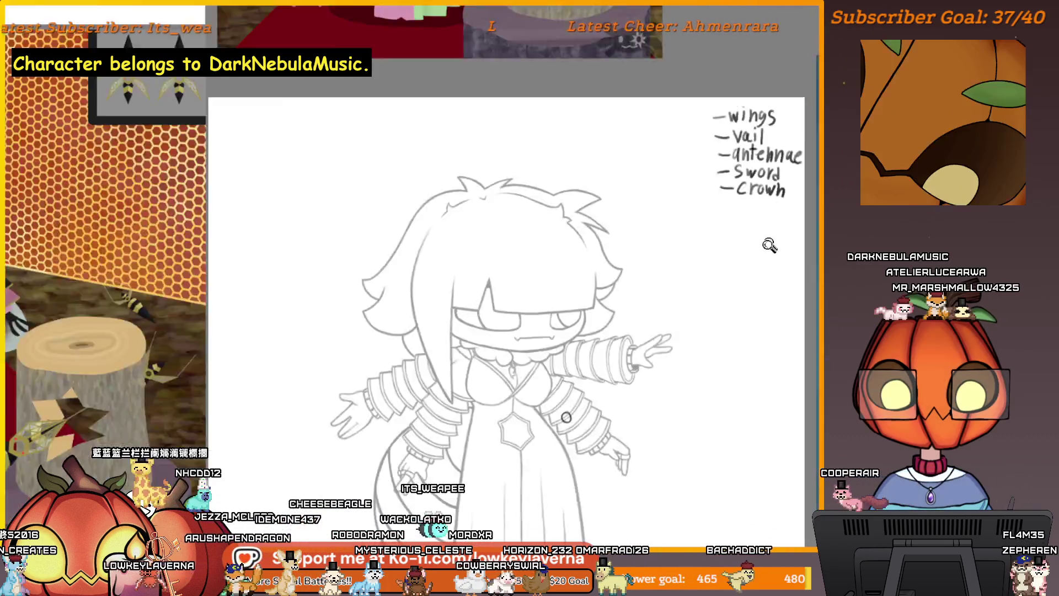
scroll(704, 310, down, 2)
scroll(628, 346, down, 1)
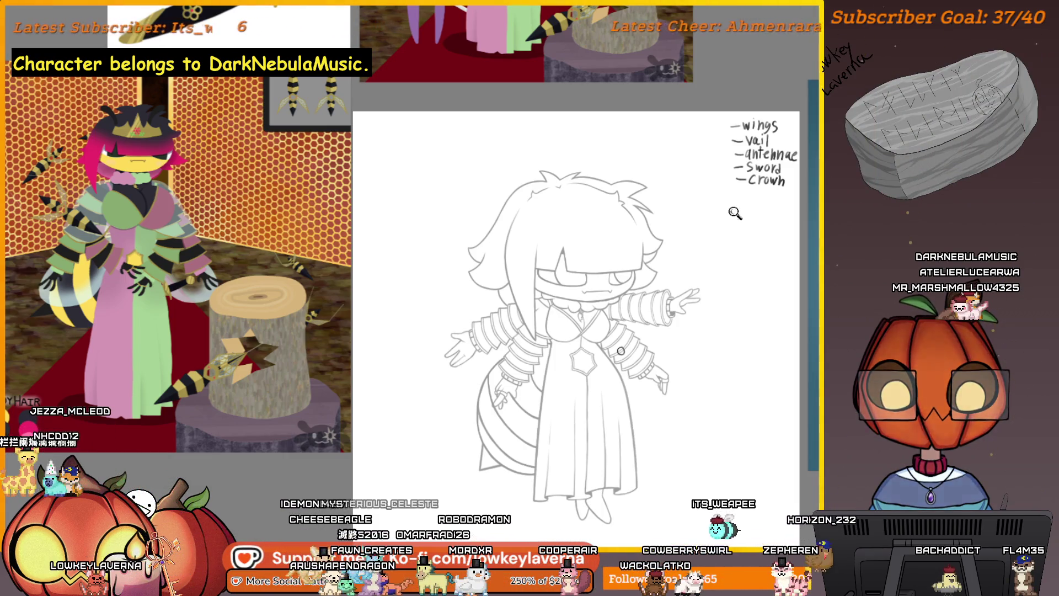
Step: Zoom in and finish handwriting 'Kunai' as the sixth list item
key(Tab)
scroll(726, 207, up, 3)
mouse_move(726, 207)
mouse_down()
mouse_move(699, 229)
mouse_move(778, 235)
mouse_up()
click(788, 213)
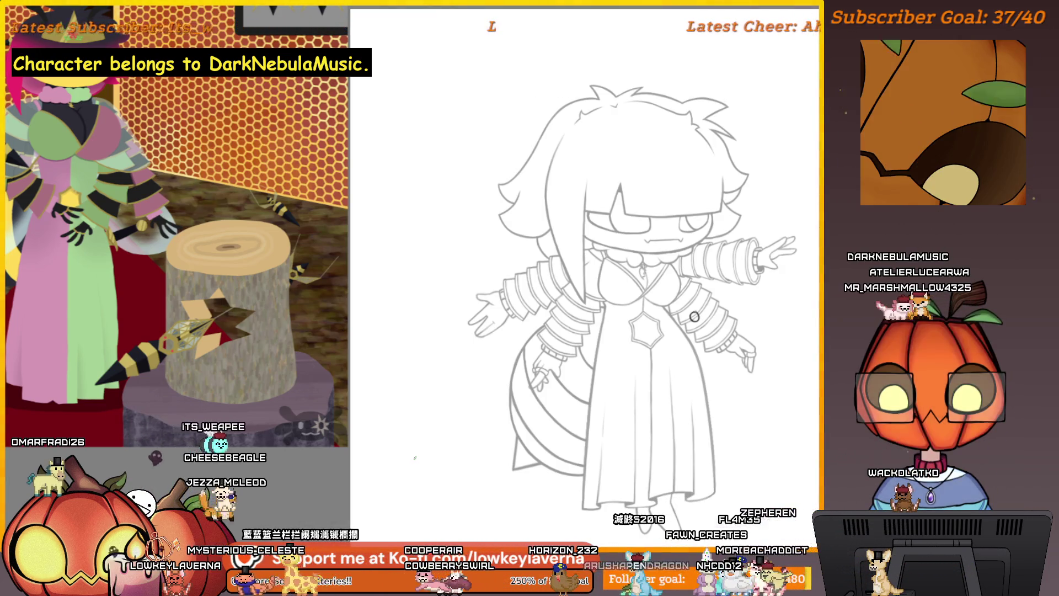
scroll(646, 358, up, 3)
scroll(650, 288, up, 3)
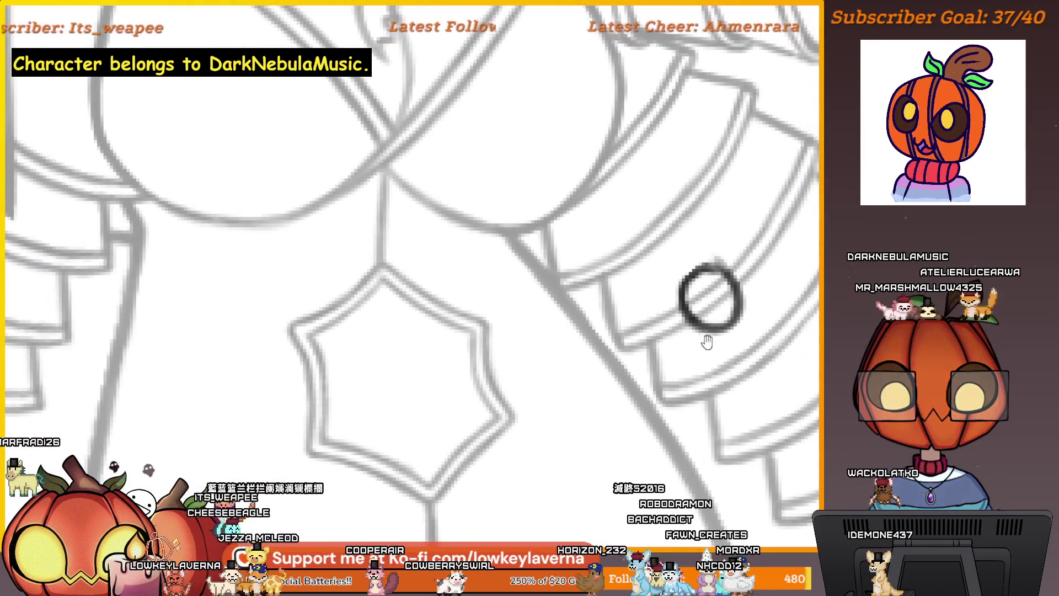
scroll(704, 338, up, 2)
scroll(683, 355, down, 3)
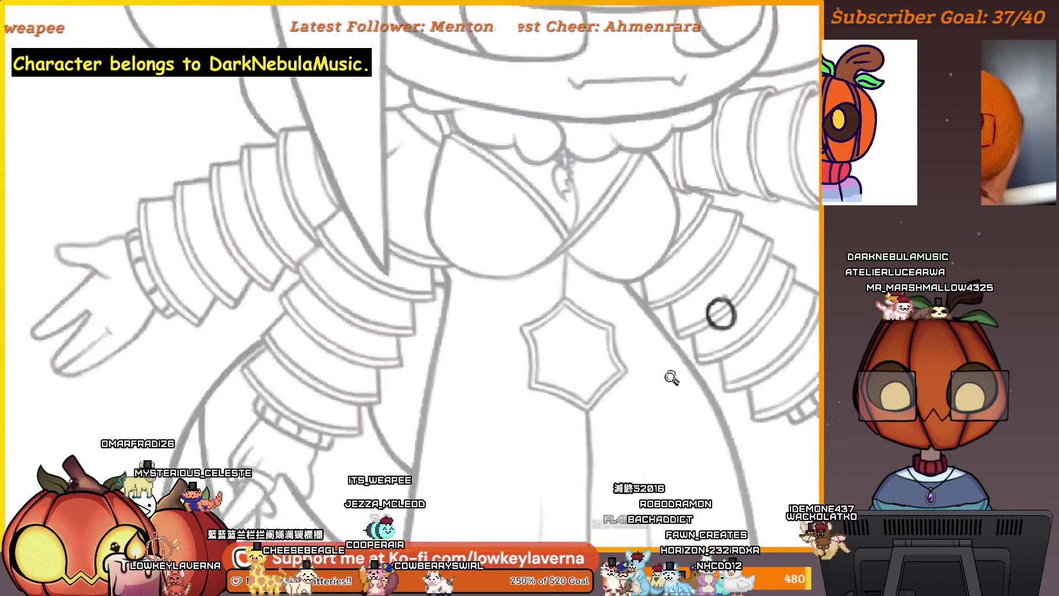
scroll(689, 363, down, 1)
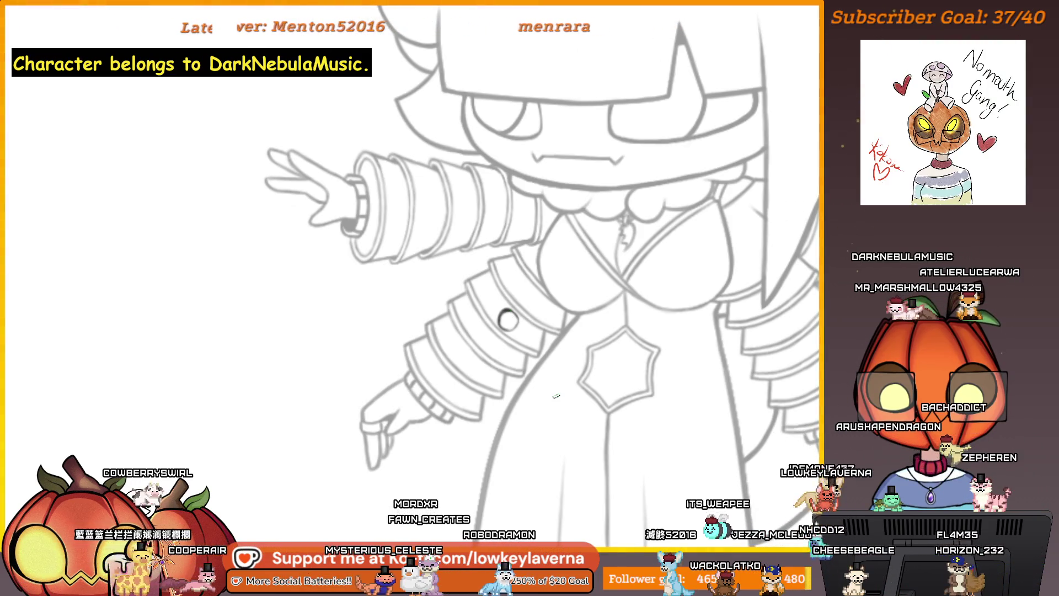
scroll(402, 331, up, 3)
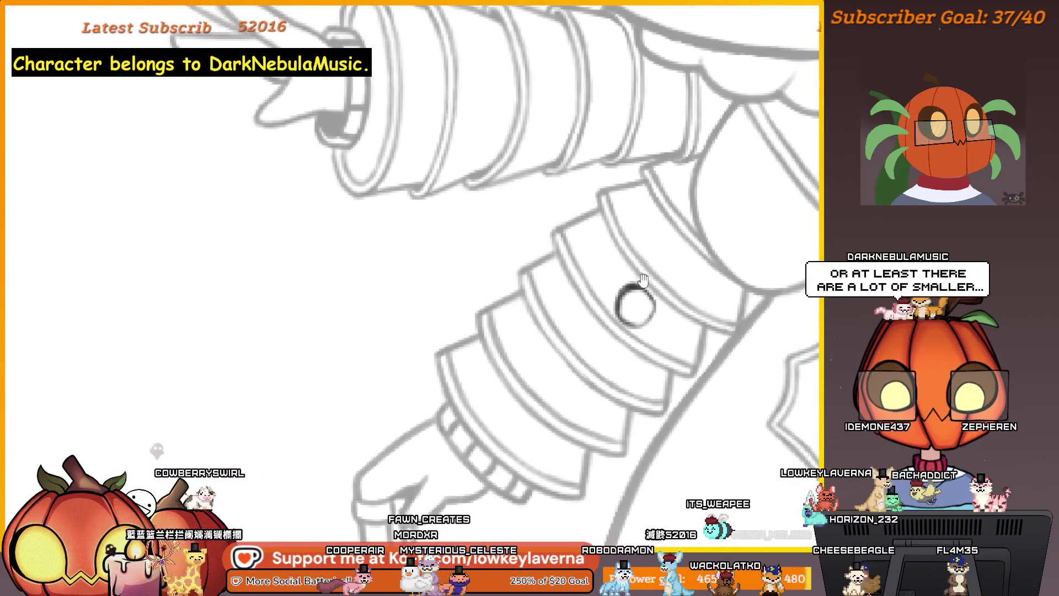
scroll(401, 331, up, 2)
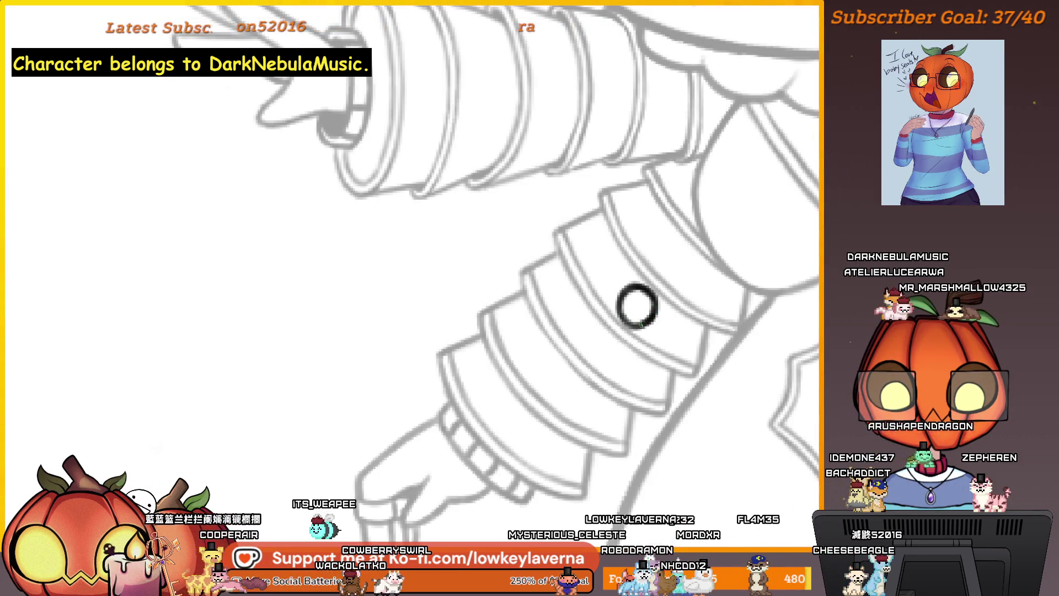
scroll(636, 306, down, 5)
scroll(607, 288, up, 5)
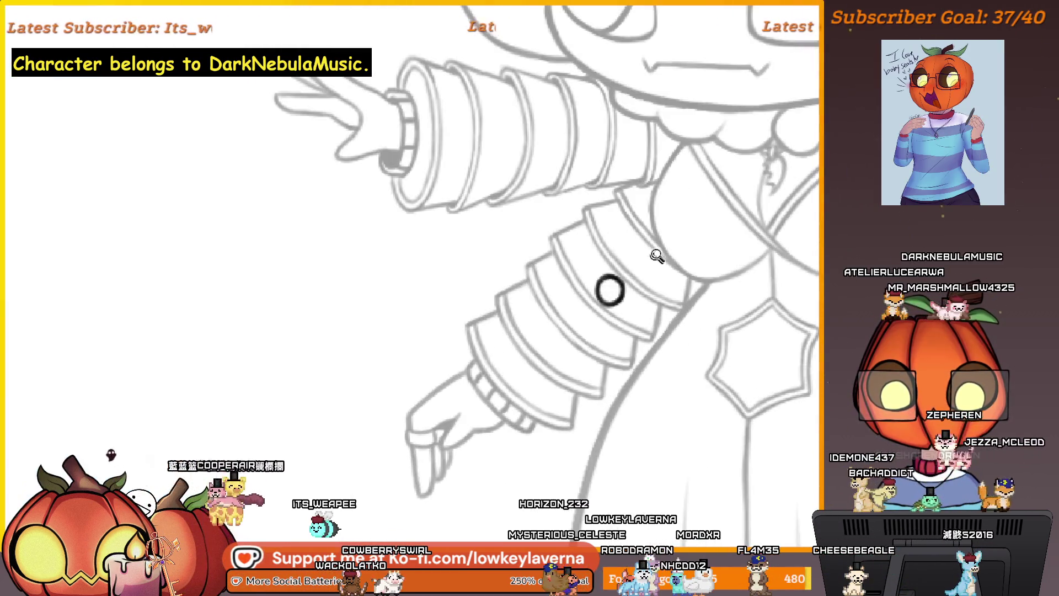
scroll(589, 265, down, 5)
mouse_move(589, 266)
mouse_down()
mouse_move(229, 329)
mouse_move(701, 300)
mouse_move(674, 325)
mouse_up()
scroll(673, 325, up, 3)
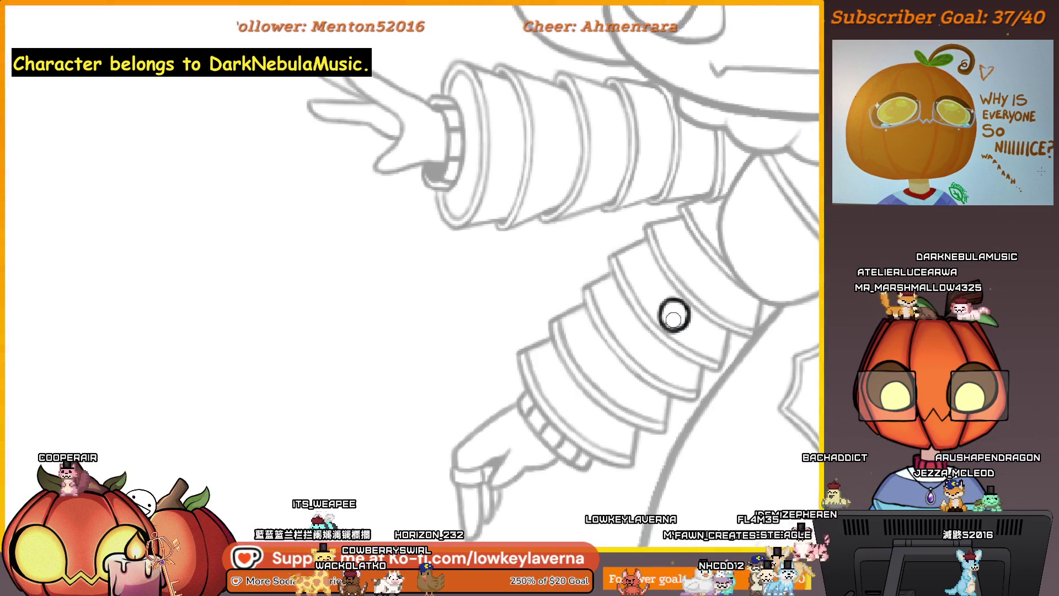
drag(673, 314, 560, 301)
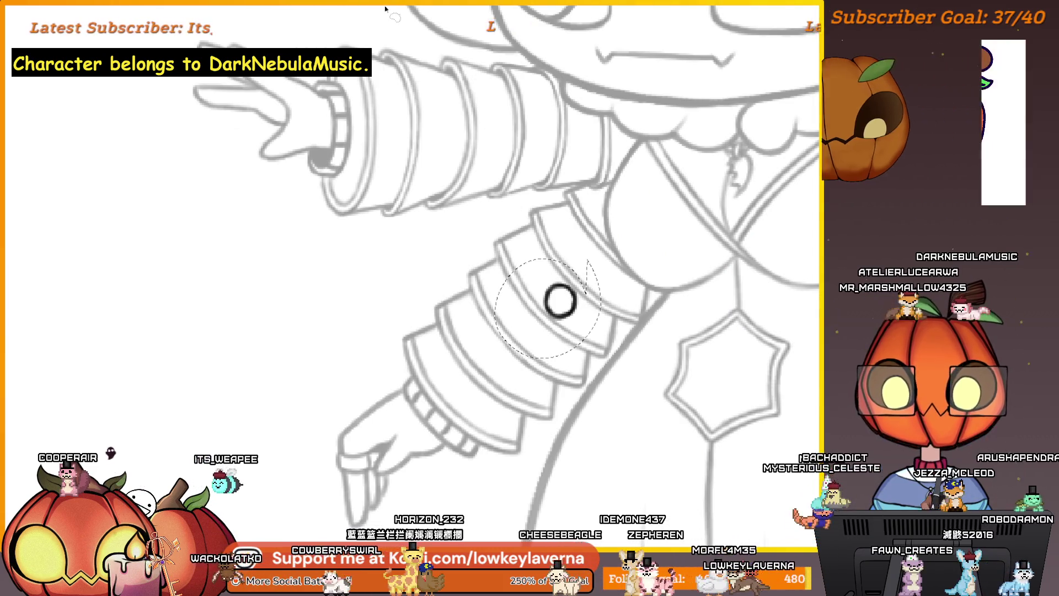
Step: Transform the arm ring larger and nudge it slightly up and left
key(ctrl+t)
drag(602, 258, 612, 247)
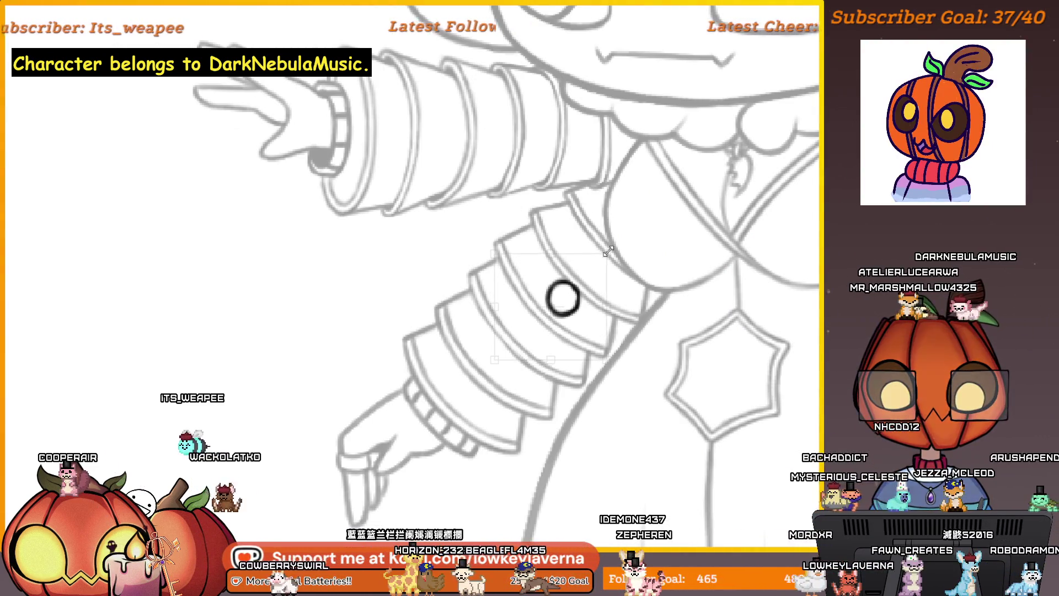
scroll(593, 277, down, 2)
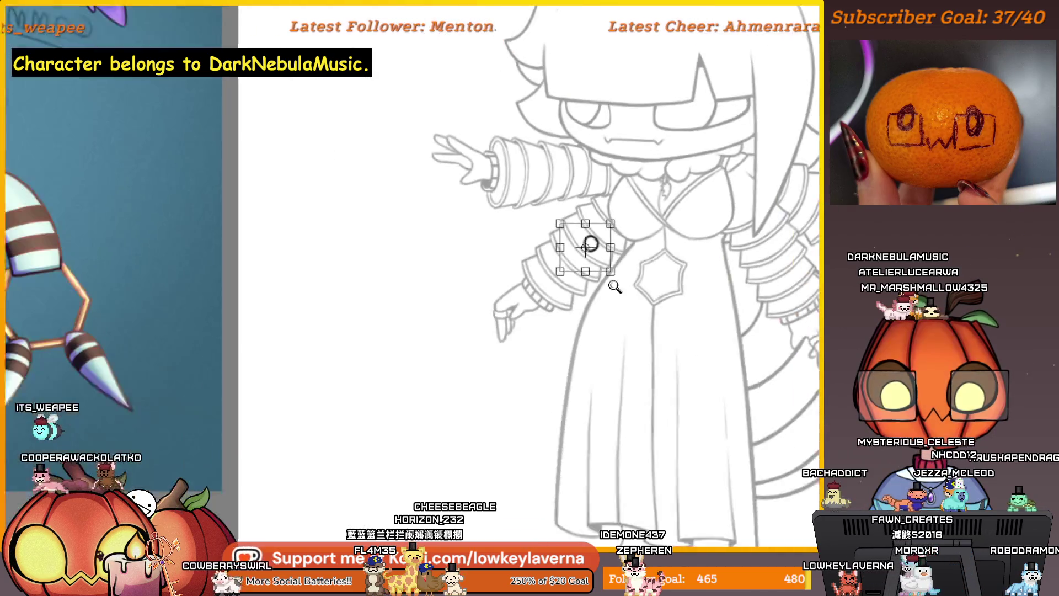
scroll(593, 277, down, 2)
scroll(592, 278, down, 2)
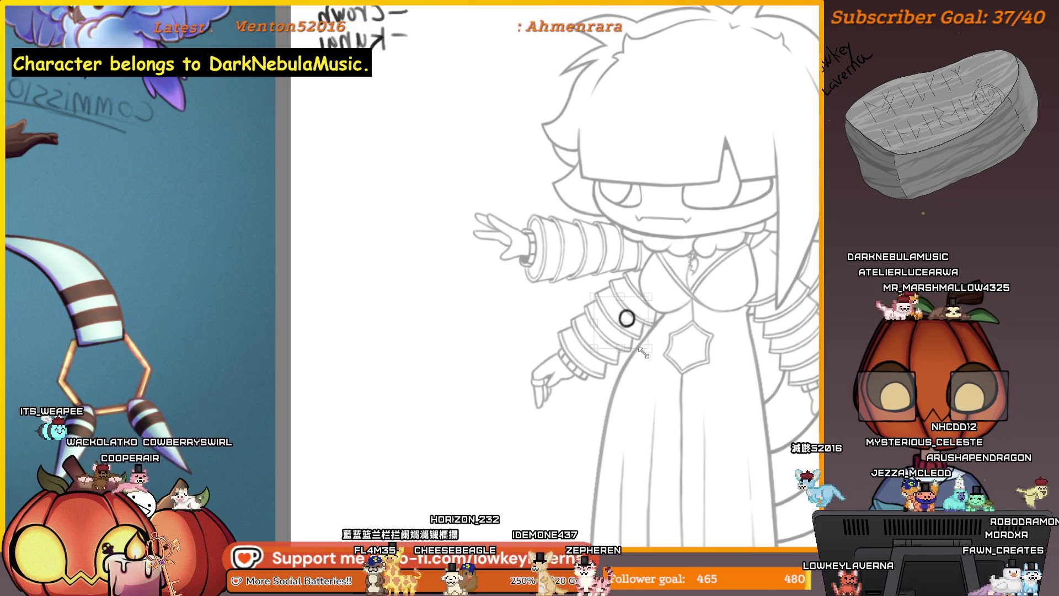
drag(635, 341, 631, 336)
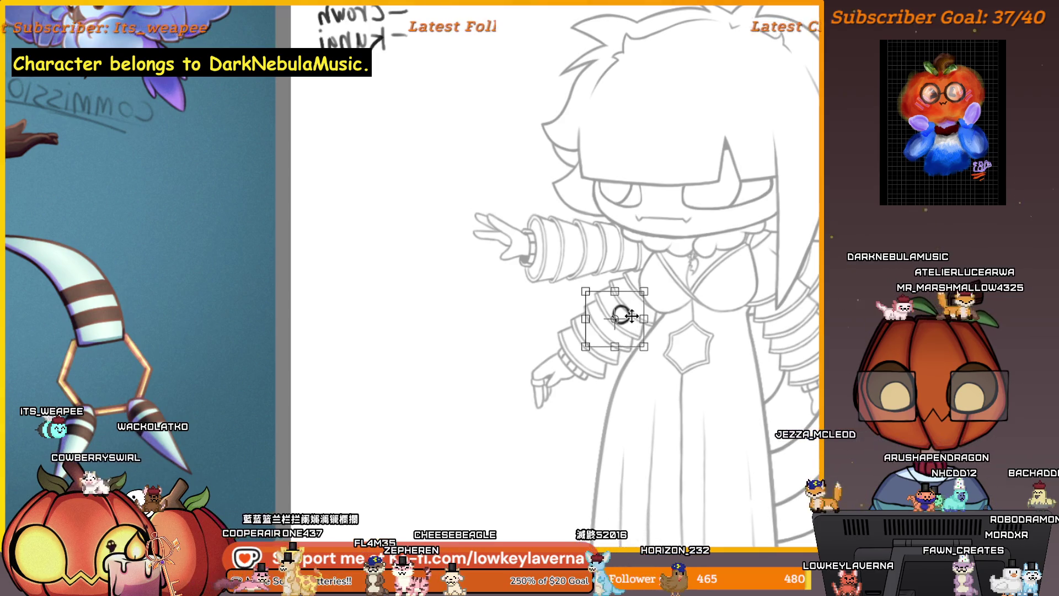
key(Return)
scroll(625, 316, up, 3)
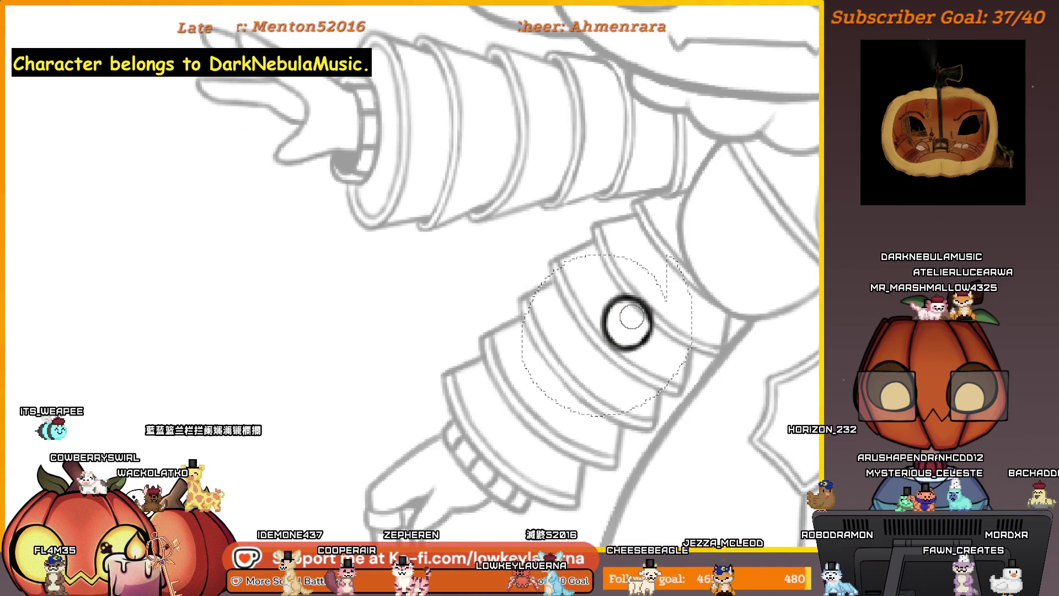
Step: Confirm the ring adjustment, clear the selection and shift the view across the arm
key(ctrl+t)
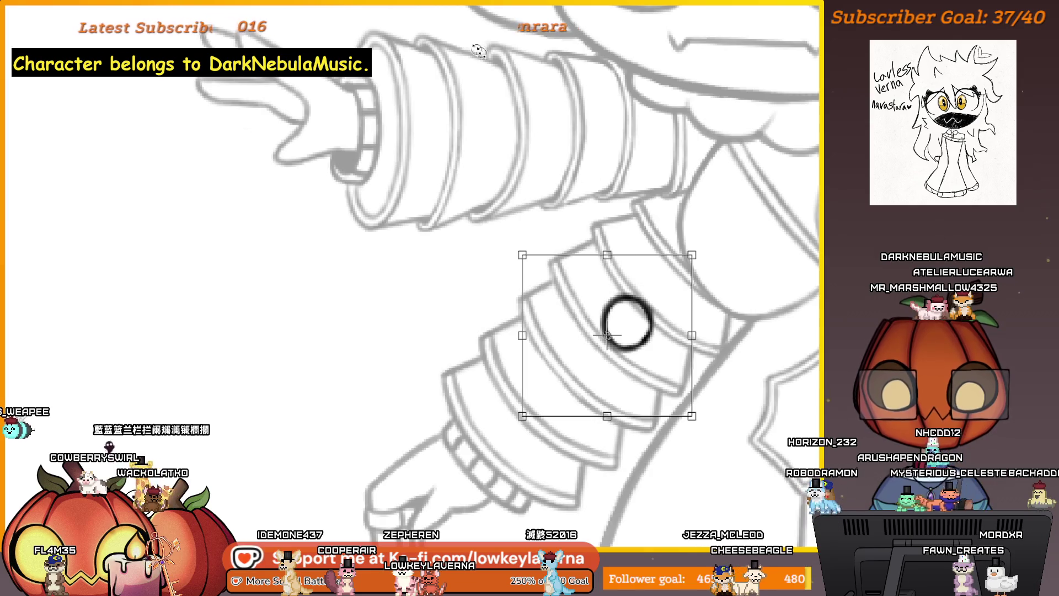
key(Return)
key(ctrl+d)
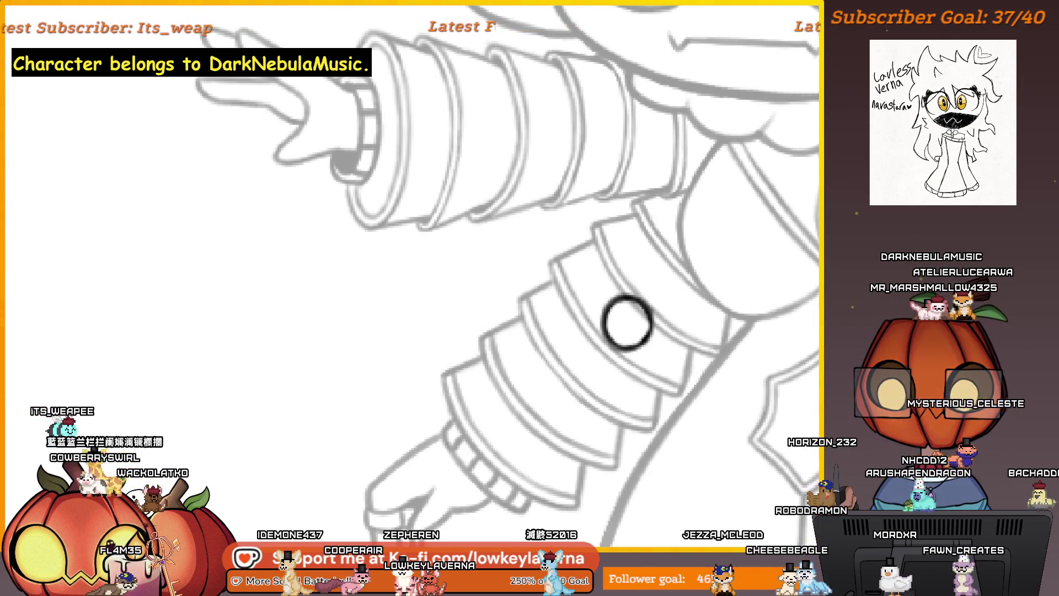
mouse_move(627, 323)
mouse_down()
mouse_move(551, 277)
mouse_move(533, 281)
mouse_up()
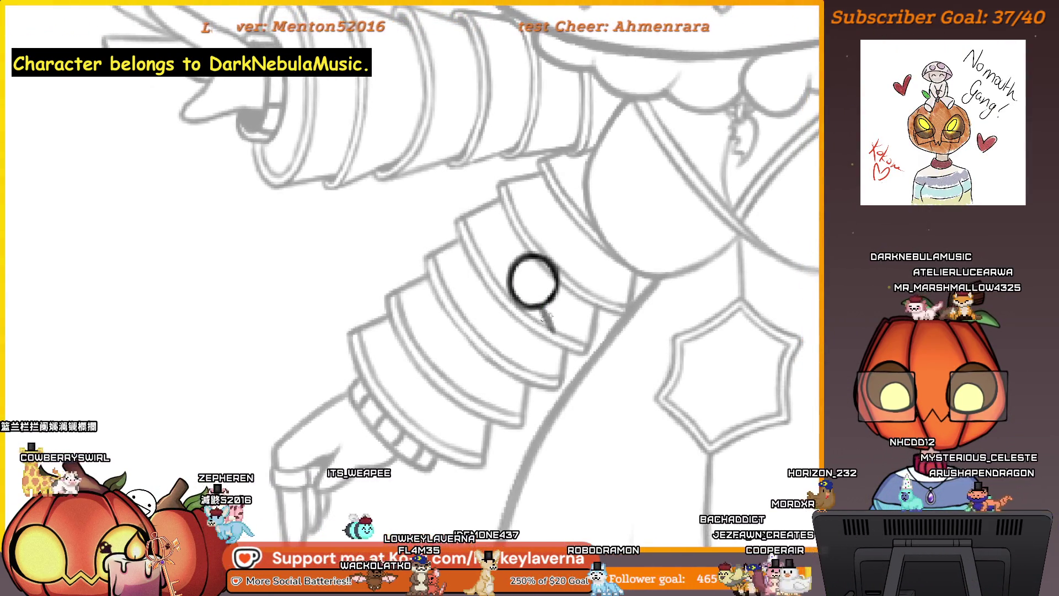
drag(534, 281, 534, 293)
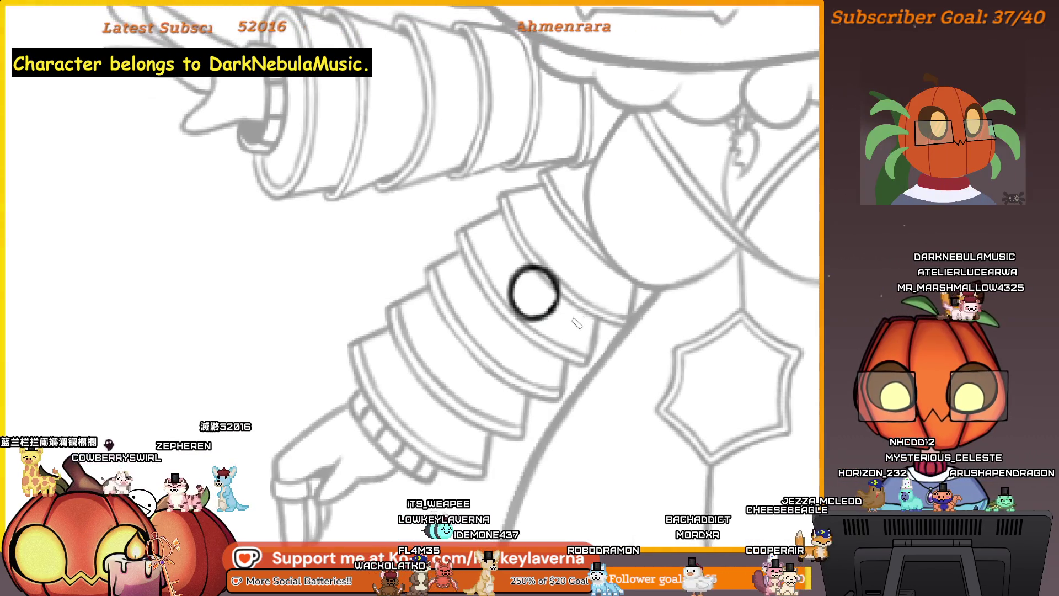
Step: Draw a diagonal line beside the ring, join it to the ring's bottom and extend it
drag(607, 292, 541, 371)
drag(534, 292, 551, 291)
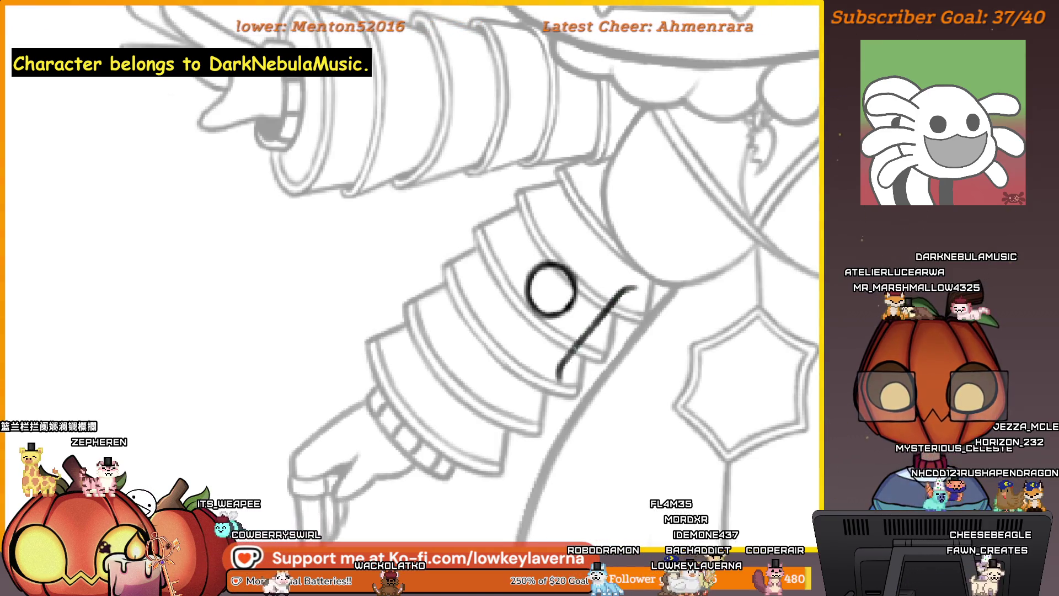
scroll(556, 369, up, 1)
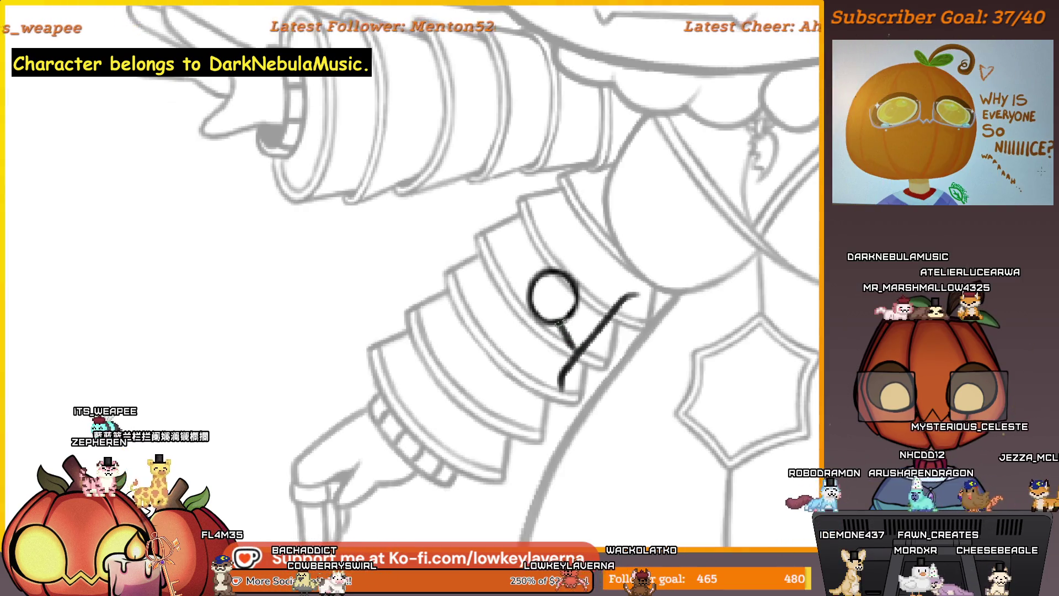
drag(552, 318, 580, 342)
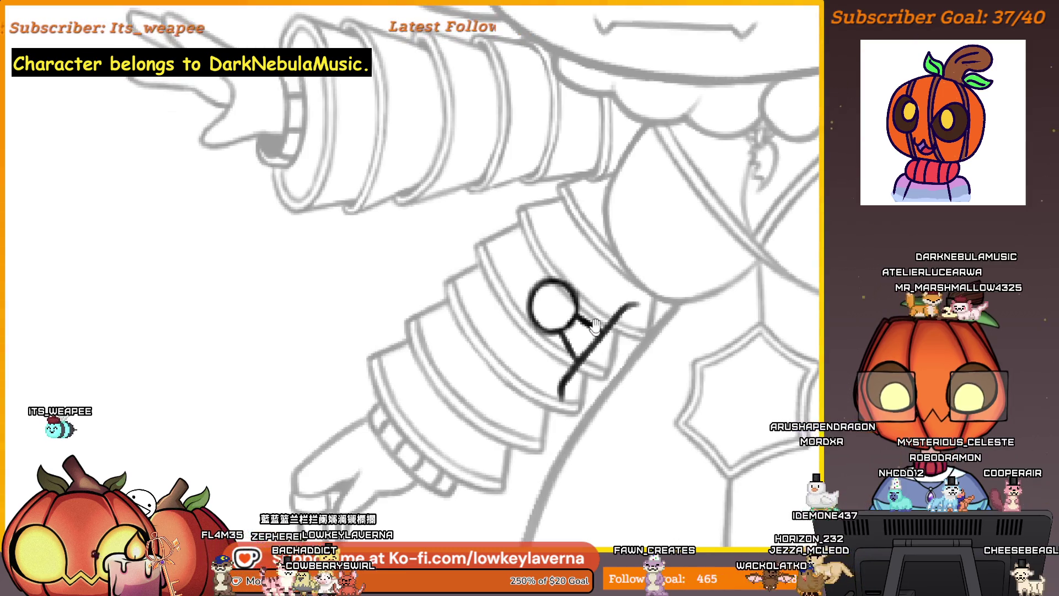
mouse_move(566, 382)
mouse_down()
mouse_move(570, 411)
mouse_move(641, 308)
mouse_up()
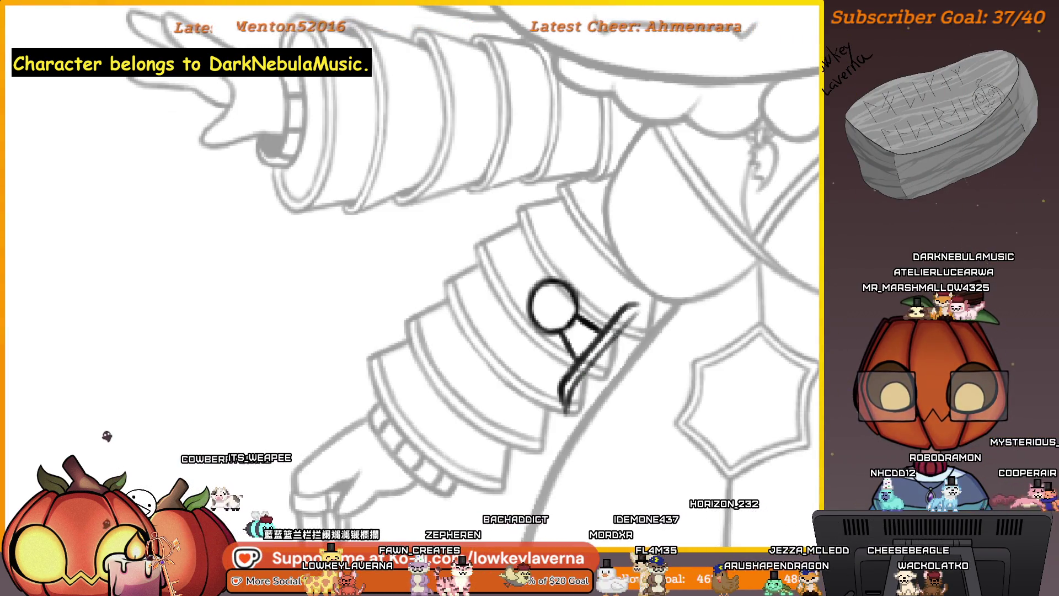
scroll(565, 410, down, 3)
scroll(565, 410, down, 2)
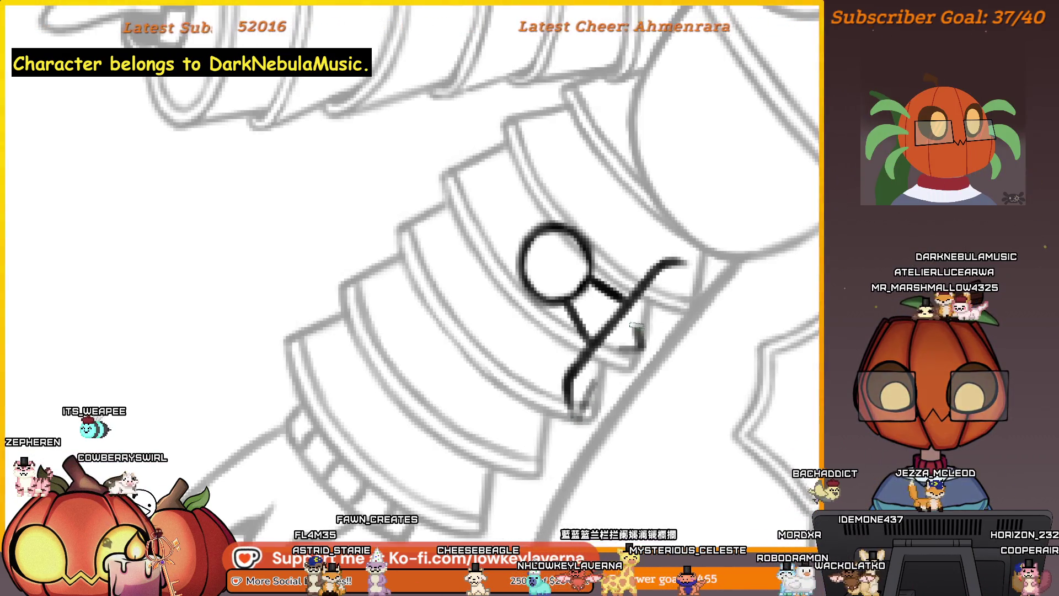
Step: Add a short stroke at the sleeve doodle's tip and zoom out to the character with notes
drag(639, 330, 614, 354)
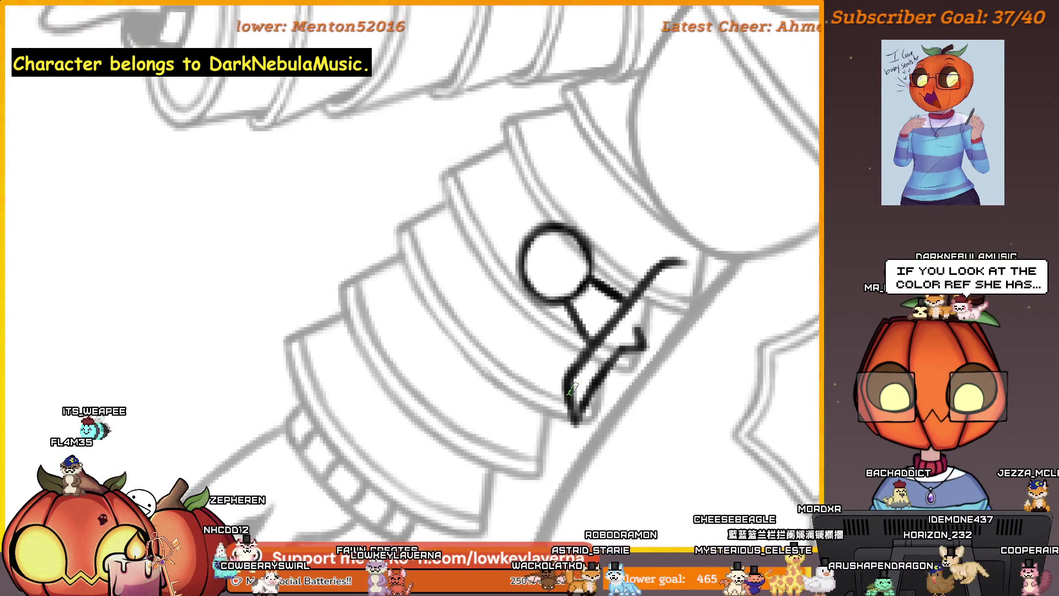
drag(742, 383, 687, 491)
drag(706, 437, 736, 429)
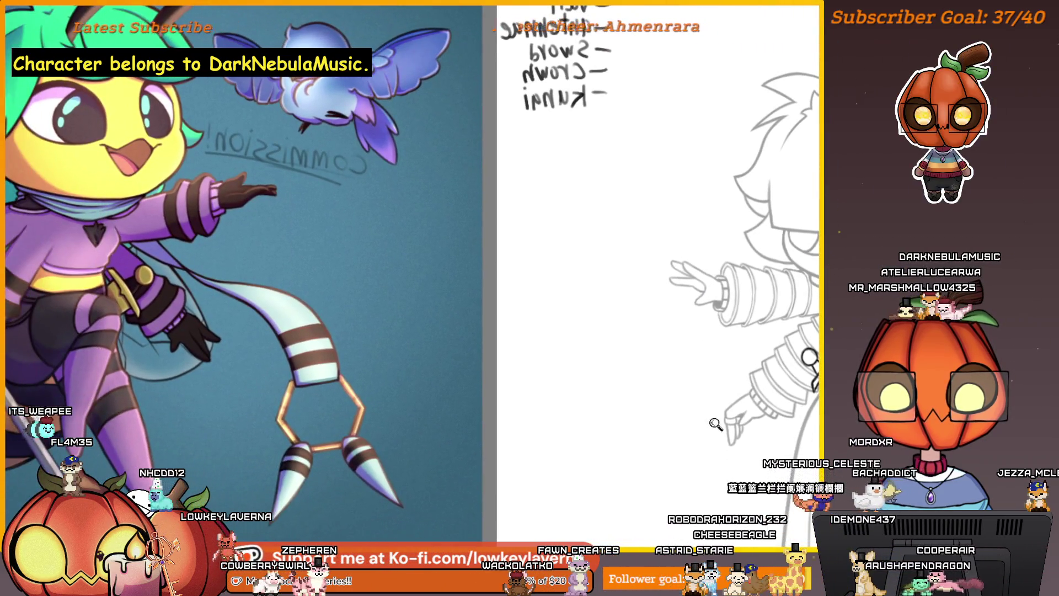
drag(656, 485, 513, 440)
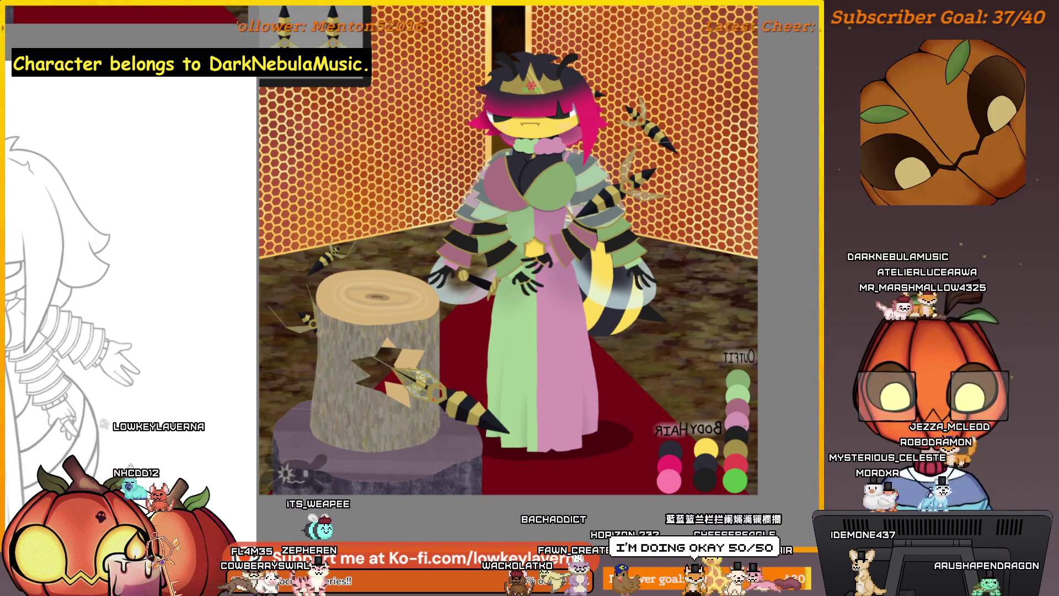
scroll(768, 404, up, 3)
scroll(767, 404, down, 1)
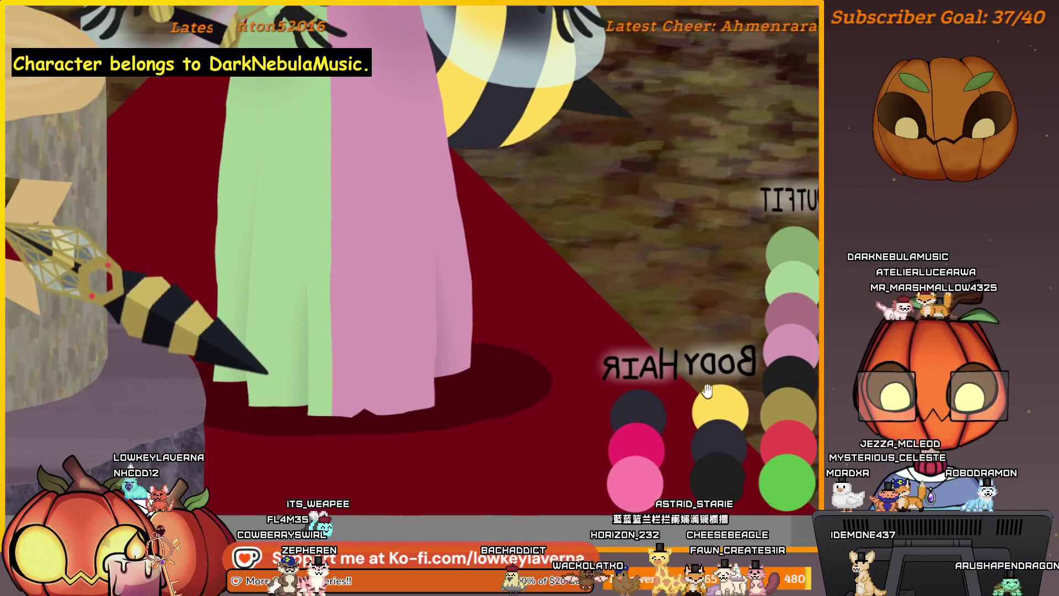
scroll(685, 386, up, 1)
drag(686, 386, 593, 400)
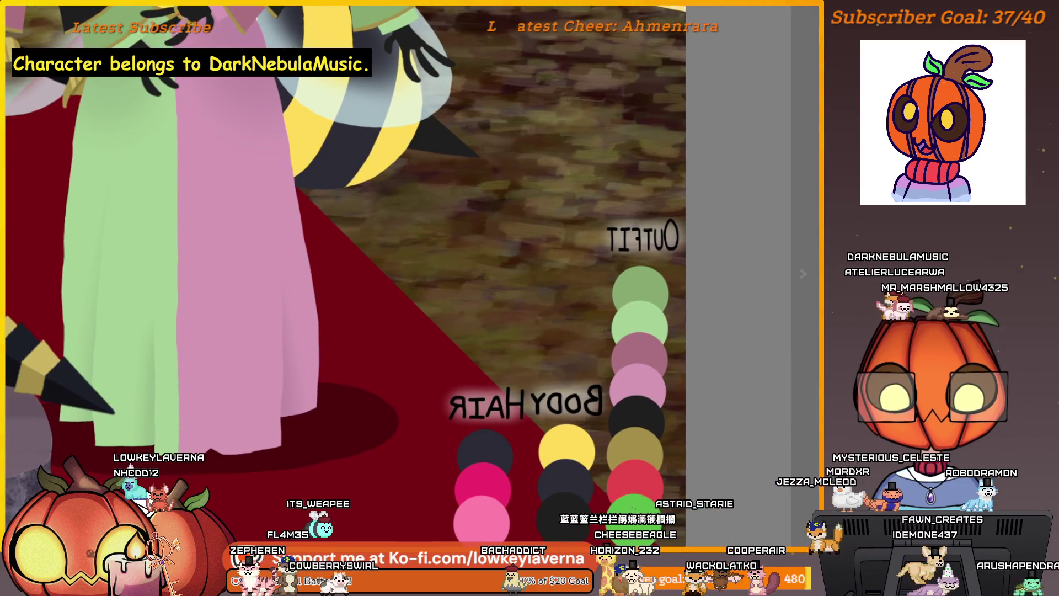
scroll(675, 403, down, 2)
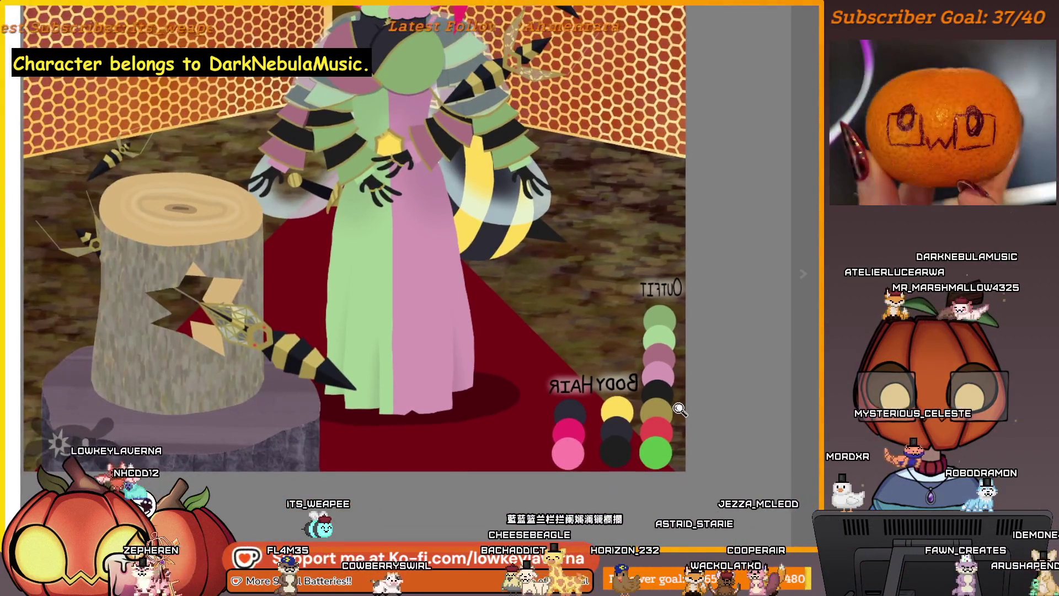
scroll(670, 414, up, 2)
scroll(668, 426, down, 2)
drag(451, 470, 470, 491)
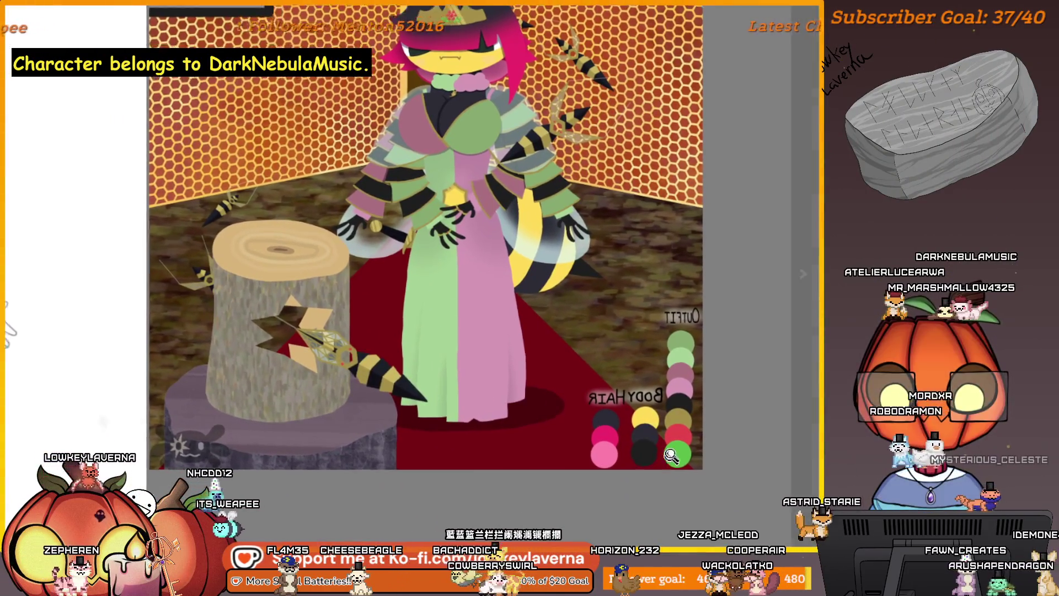
scroll(696, 379, up, 3)
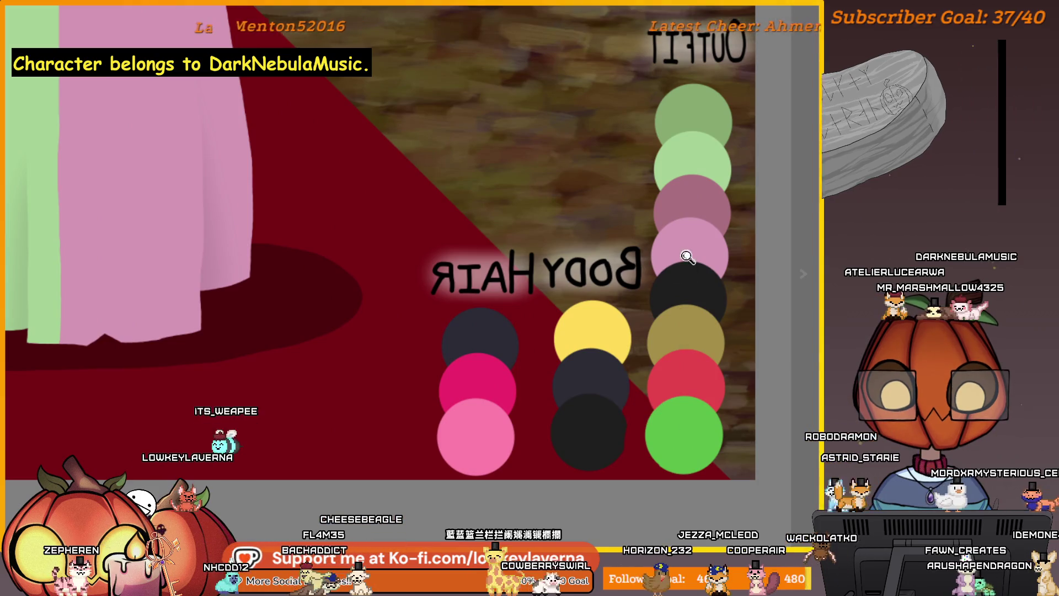
scroll(678, 364, down, 3)
scroll(662, 351, up, 1)
scroll(650, 344, up, 1)
scroll(647, 342, up, 1)
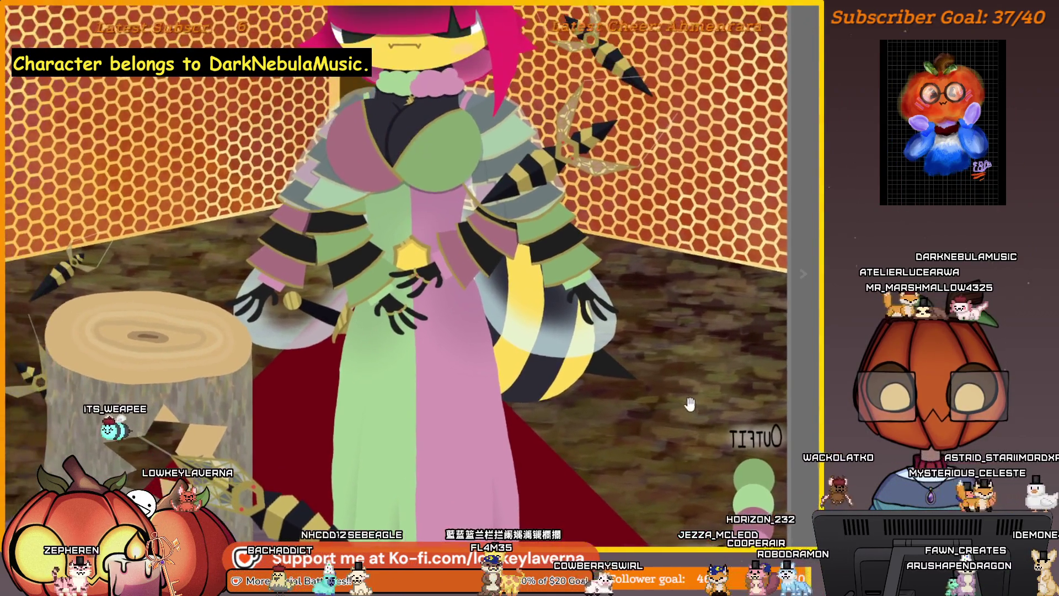
scroll(646, 343, up, 1)
scroll(647, 343, down, 1)
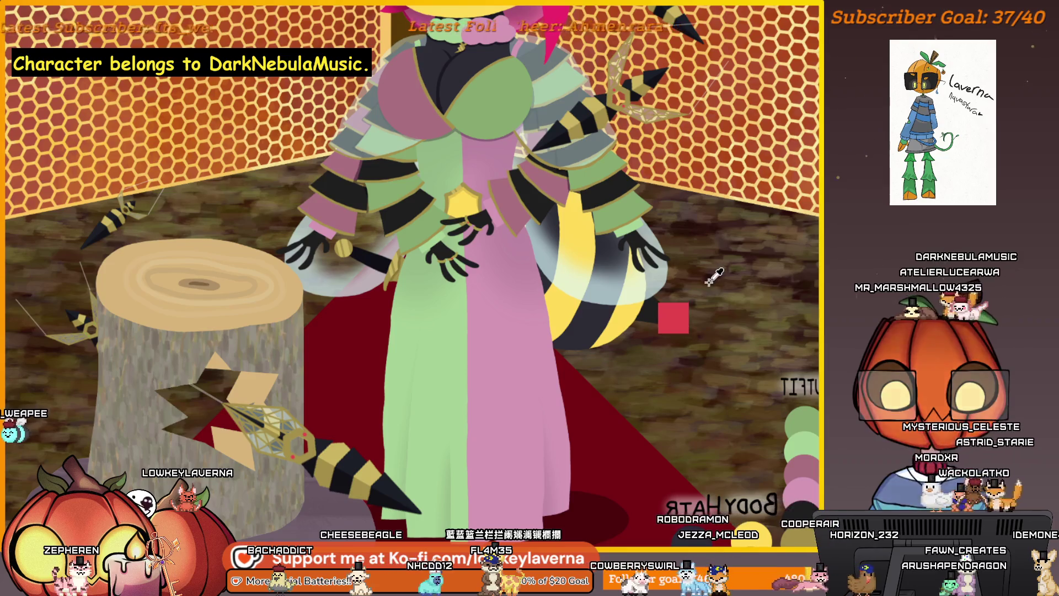
scroll(473, 217, up, 2)
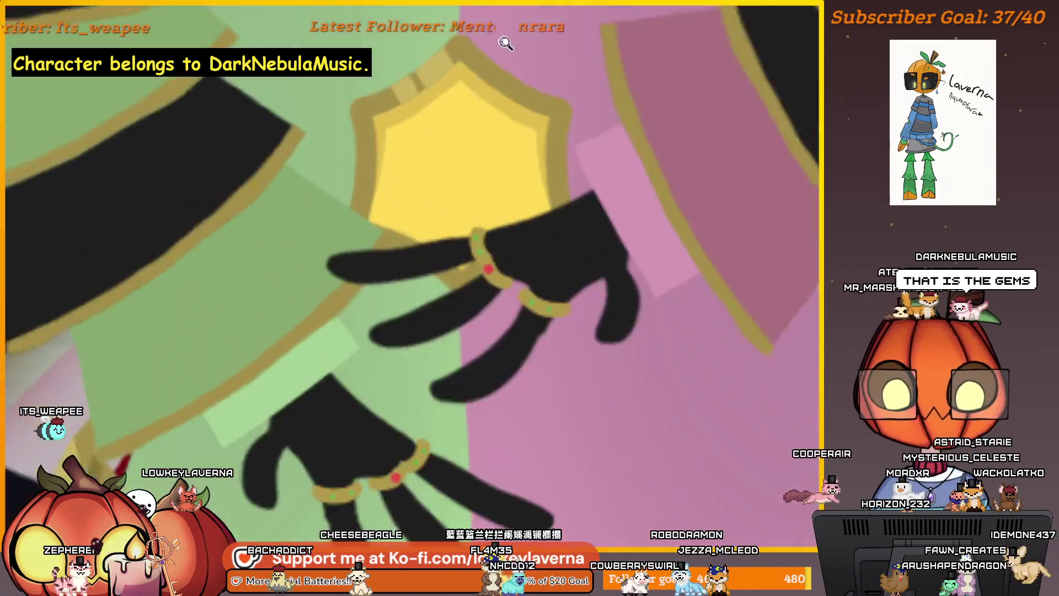
scroll(491, 273, up, 1)
scroll(503, 274, up, 1)
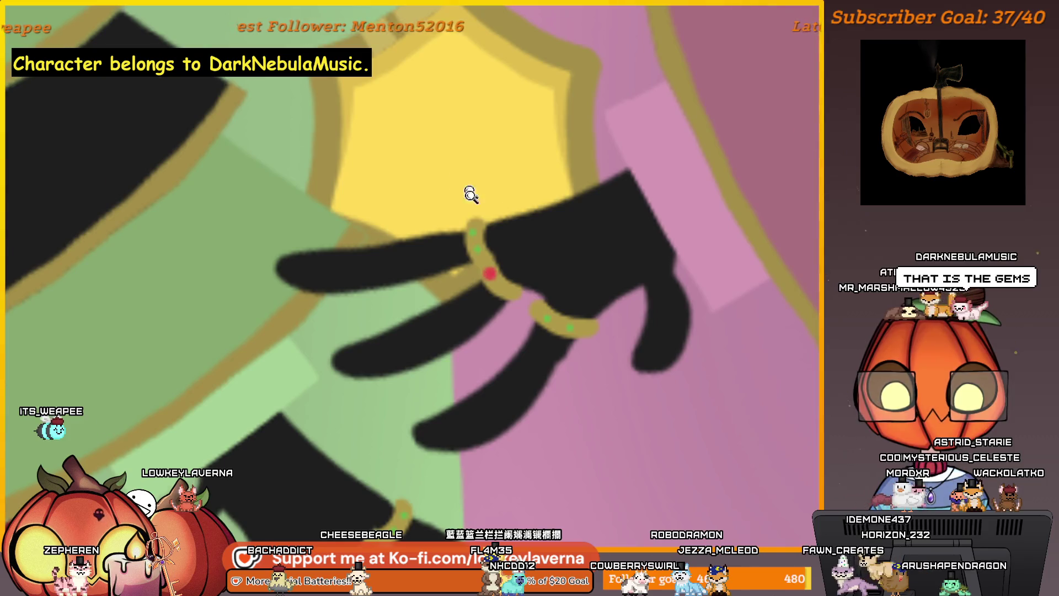
scroll(470, 194, down, 3)
scroll(470, 195, down, 2)
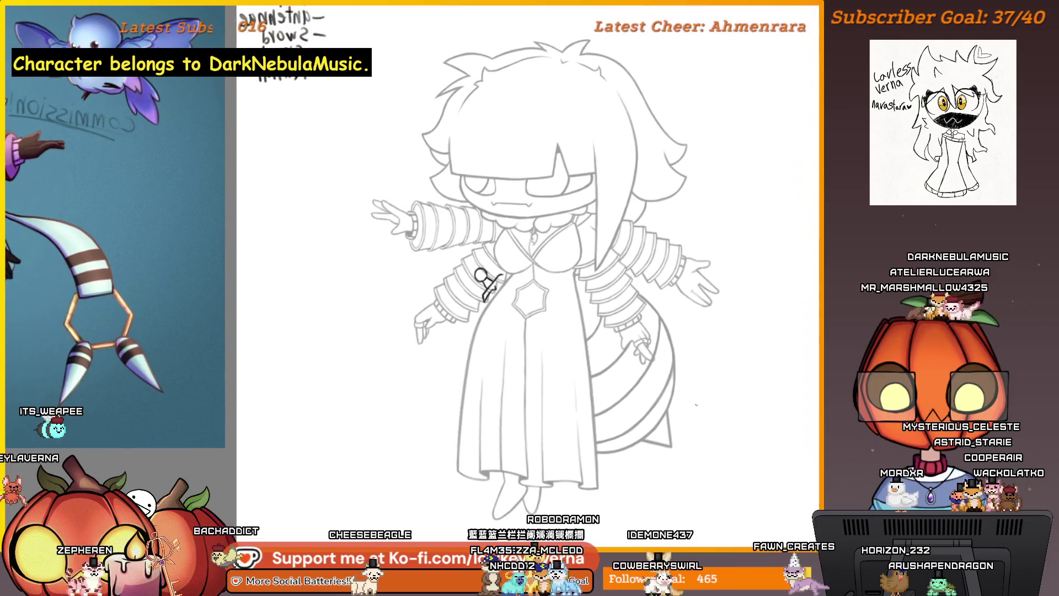
scroll(500, 271, up, 1)
scroll(612, 348, up, 2)
scroll(698, 321, up, 2)
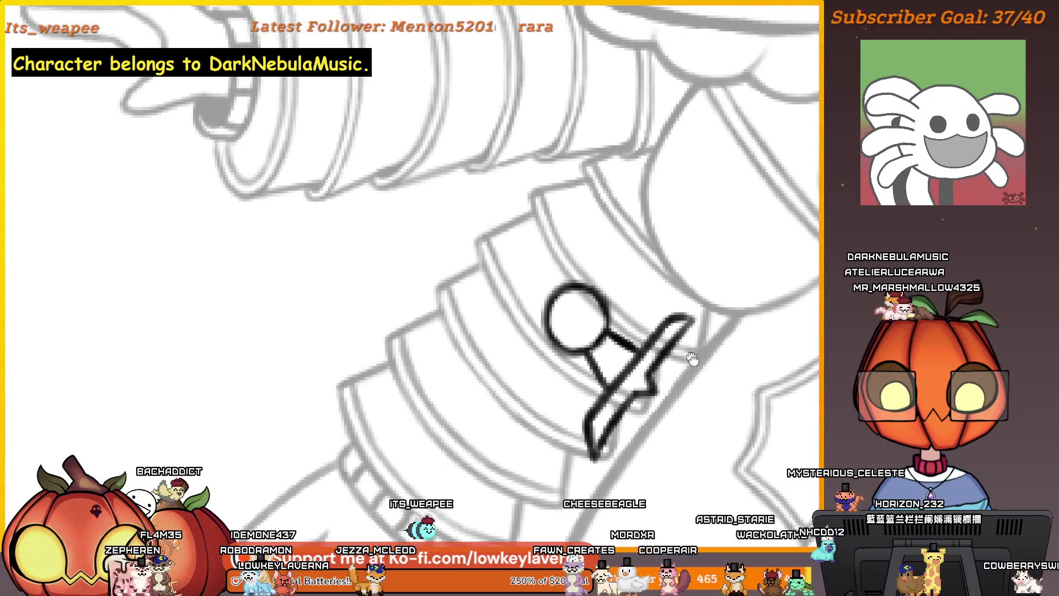
Step: Bring the sleeve doodle into close view alongside the arm and head
drag(677, 368, 699, 401)
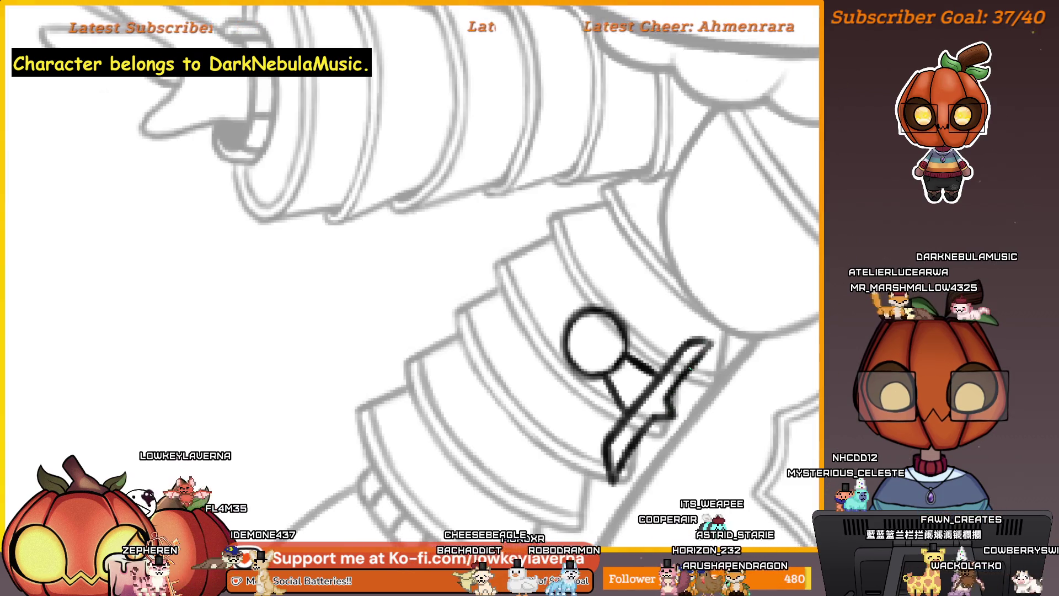
scroll(703, 331, down, 3)
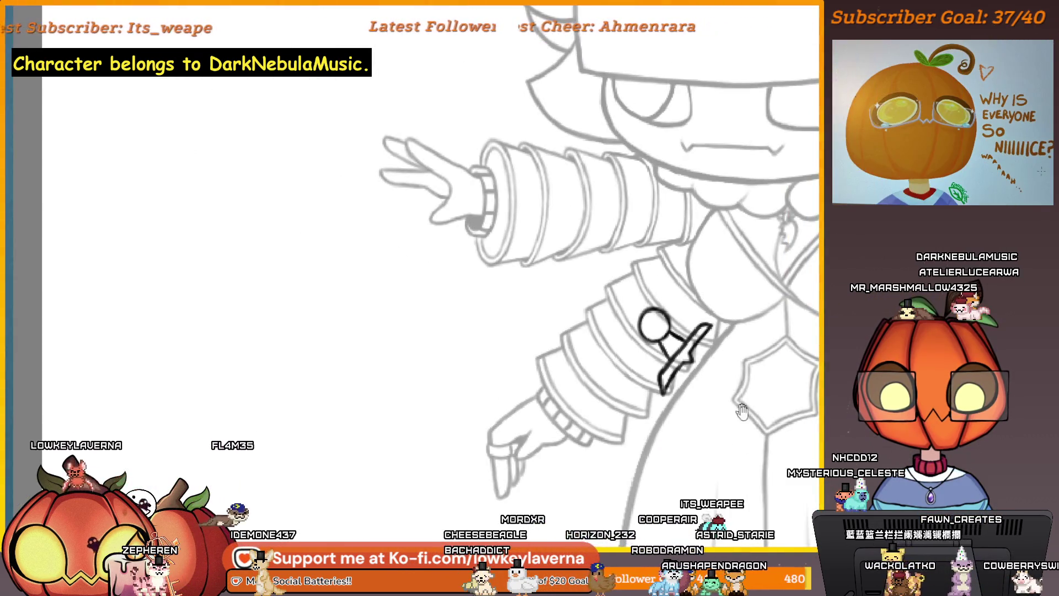
drag(742, 411, 475, 369)
scroll(401, 335, down, 3)
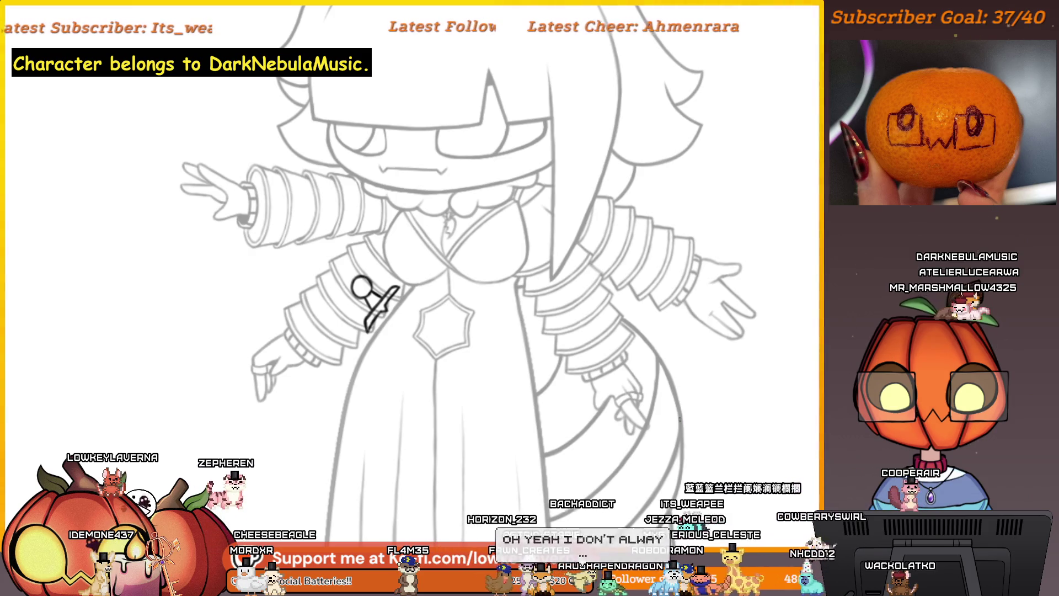
scroll(624, 428, up, 2)
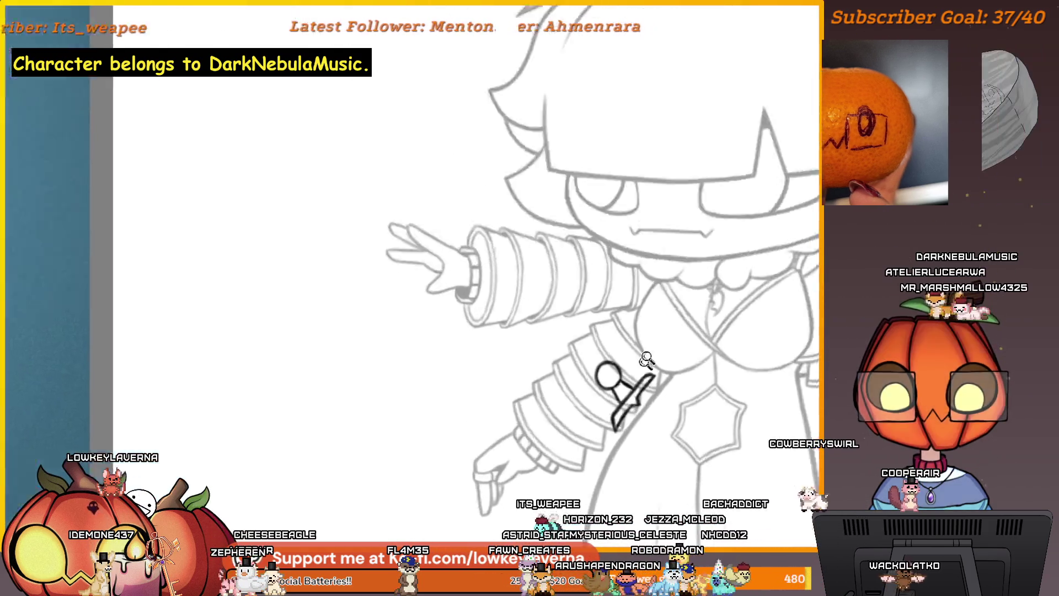
scroll(654, 356, up, 5)
drag(659, 302, 668, 310)
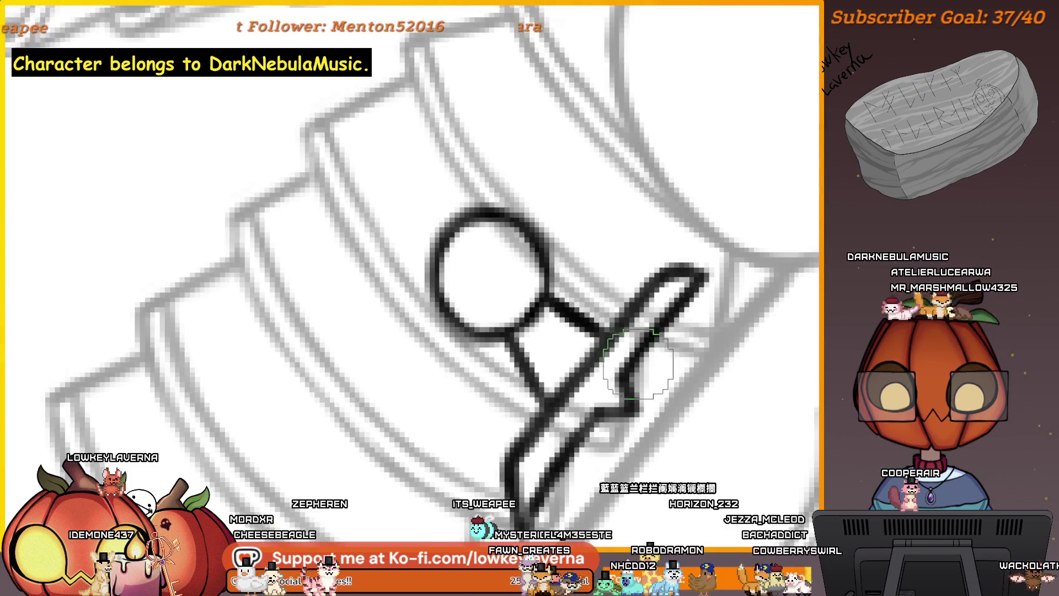
Step: Erase the doodle's top hook and redraw it as a sharper, straighter point
drag(592, 389, 648, 336)
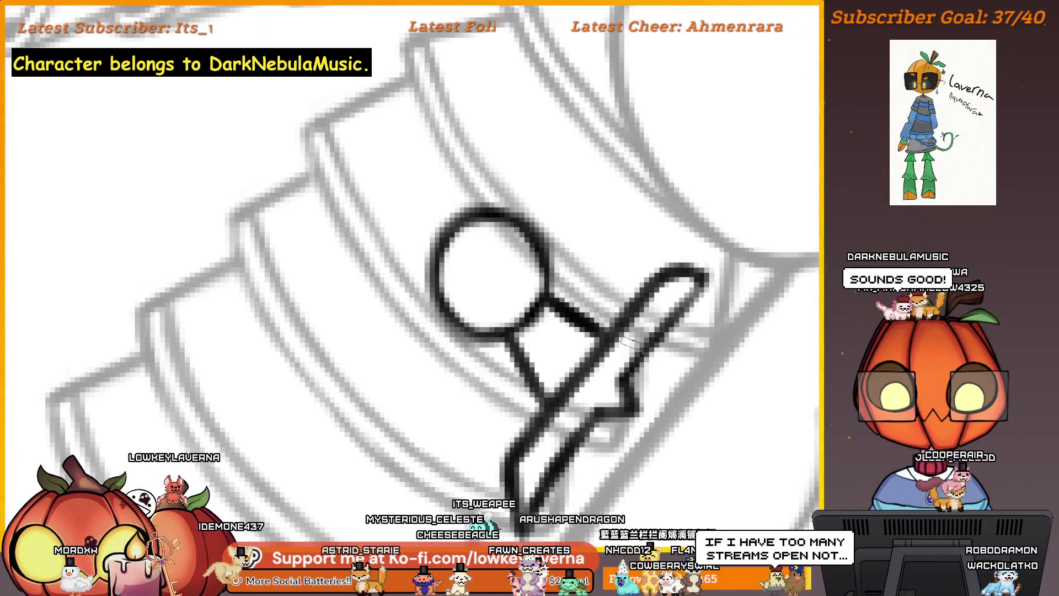
drag(671, 245, 688, 225)
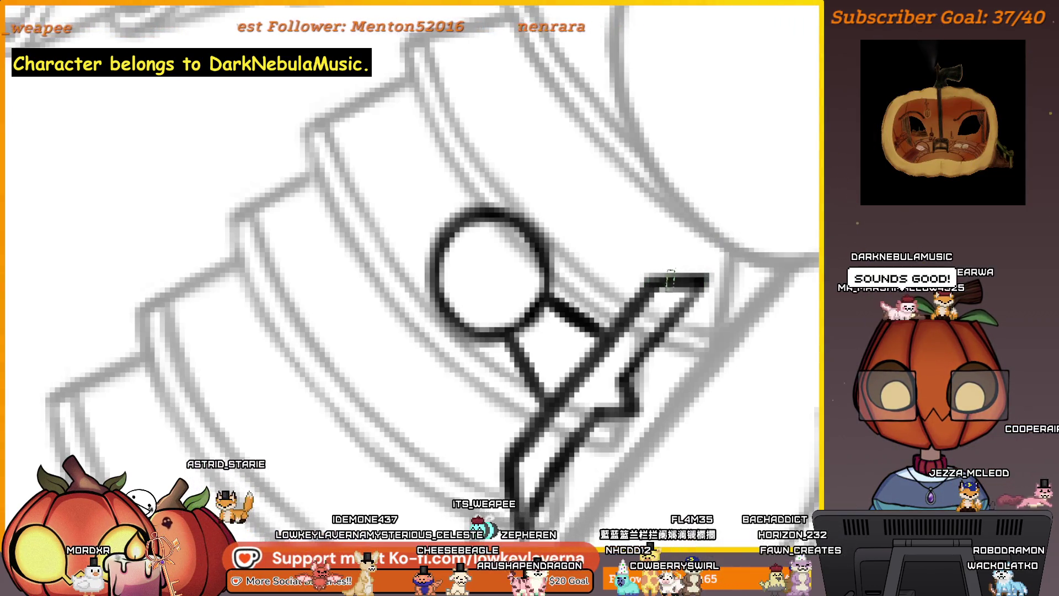
drag(651, 286, 703, 279)
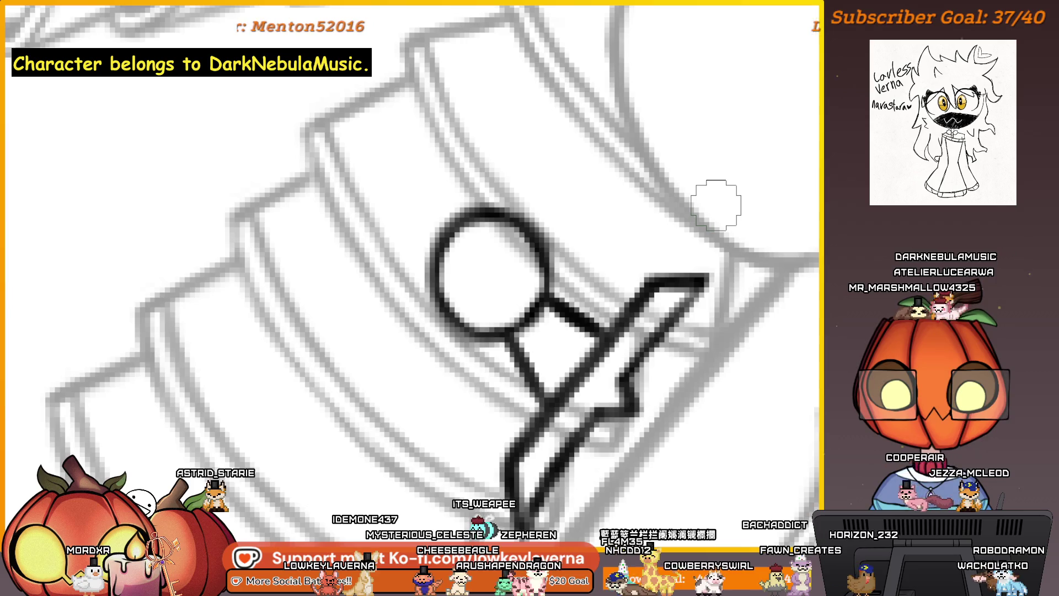
scroll(757, 383, down, 5)
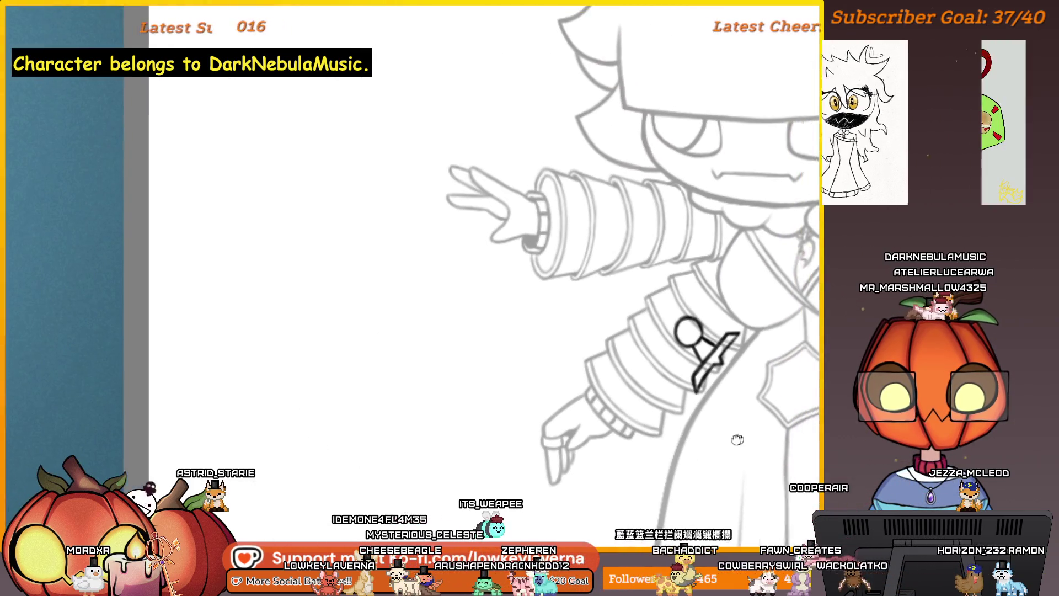
scroll(734, 405, down, 3)
scroll(628, 438, down, 2)
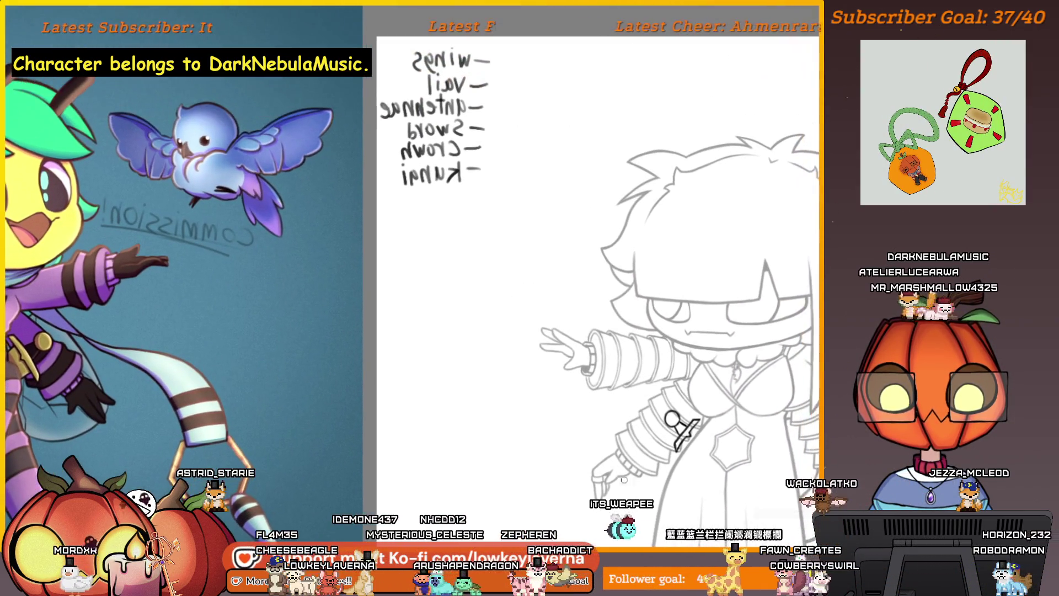
Step: Pan across the sword, stinger, queen and knife references beside the sketch
drag(603, 466, 631, 521)
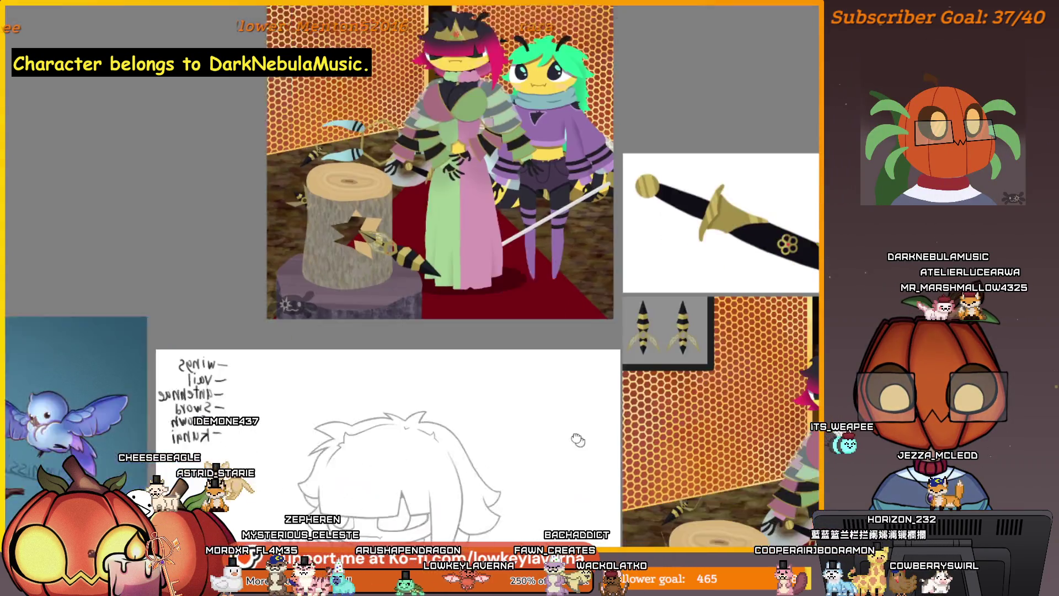
mouse_move(655, 416)
mouse_down()
mouse_move(487, 443)
mouse_move(418, 490)
mouse_move(425, 501)
mouse_up()
scroll(670, 321, up, 1)
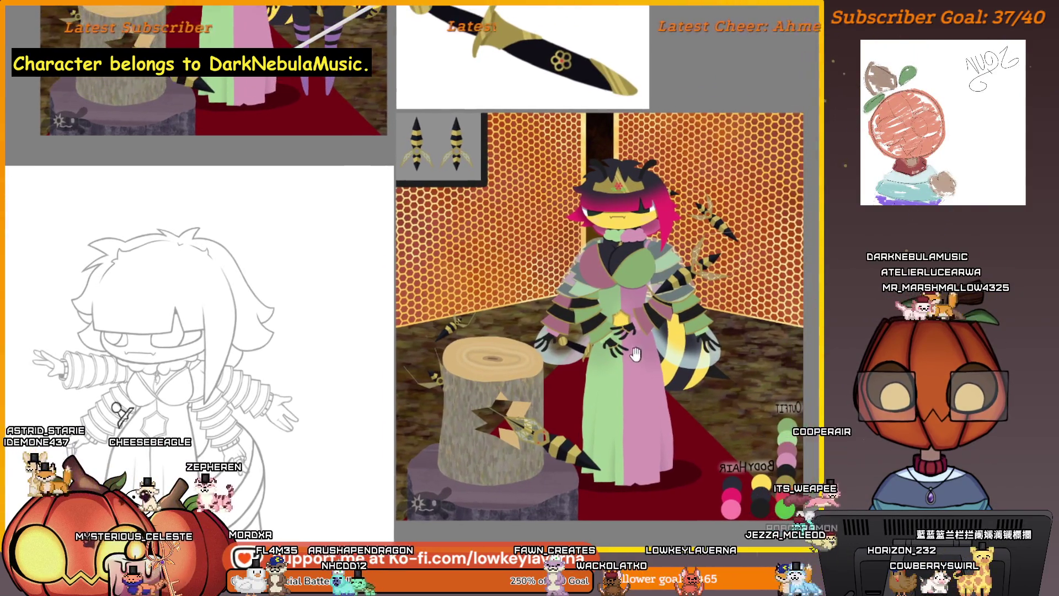
scroll(670, 321, up, 1)
scroll(662, 331, up, 1)
drag(521, 414, 560, 379)
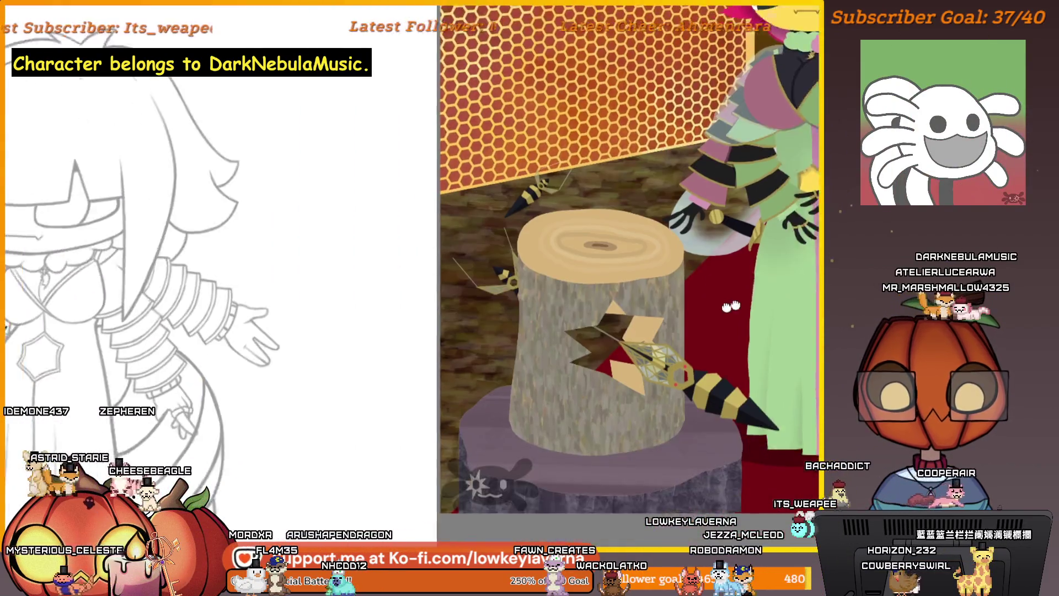
scroll(698, 320, down, 1)
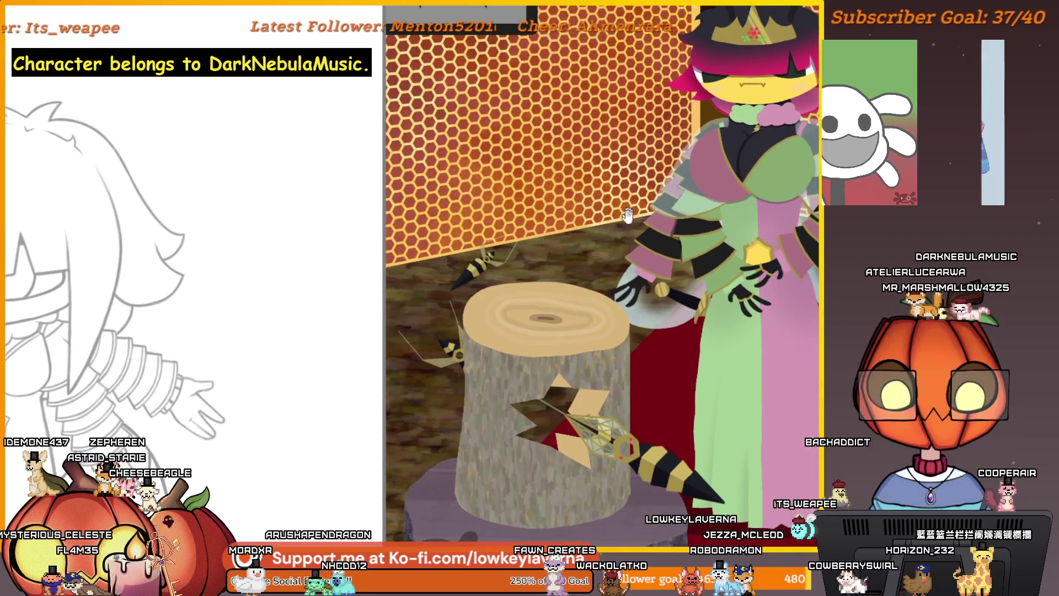
drag(662, 166, 591, 368)
scroll(592, 368, up, 1)
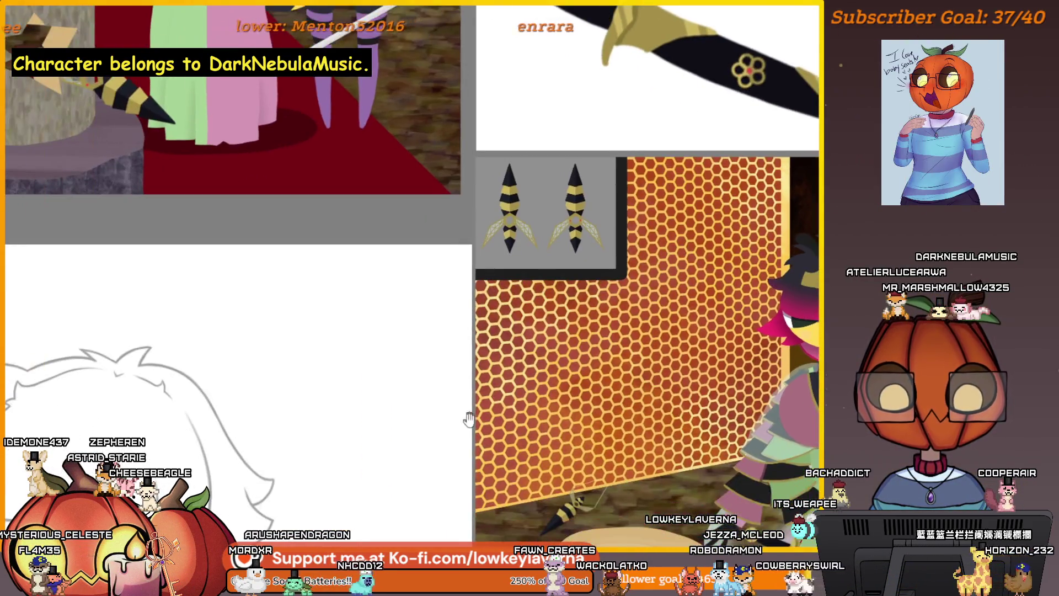
mouse_move(501, 377)
mouse_down()
mouse_move(709, 237)
mouse_move(419, 508)
mouse_move(698, 237)
mouse_up()
scroll(697, 237, up, 1)
scroll(580, 335, up, 1)
scroll(591, 336, up, 3)
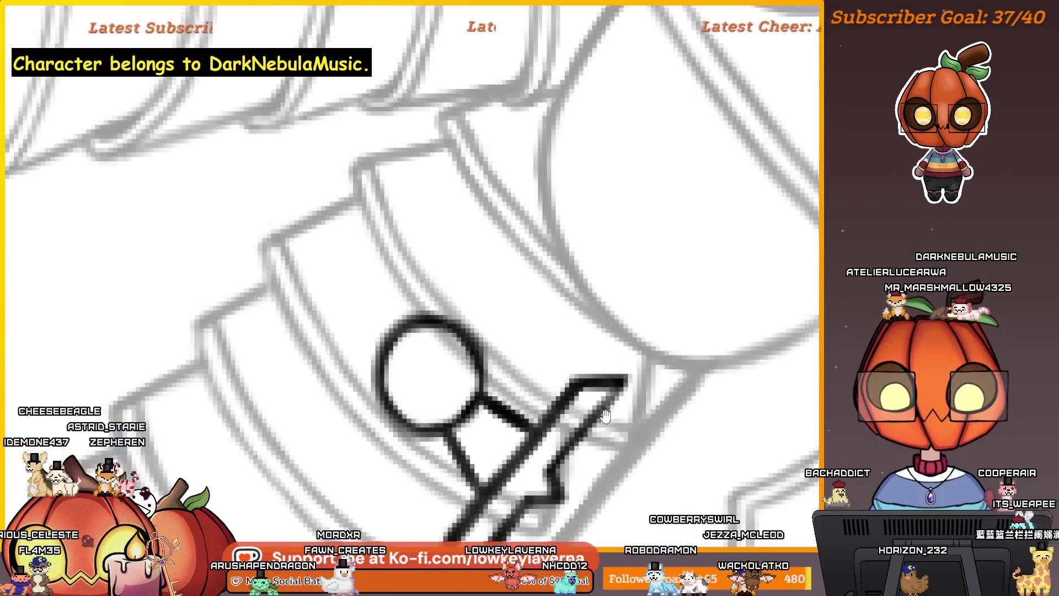
scroll(604, 336, up, 1)
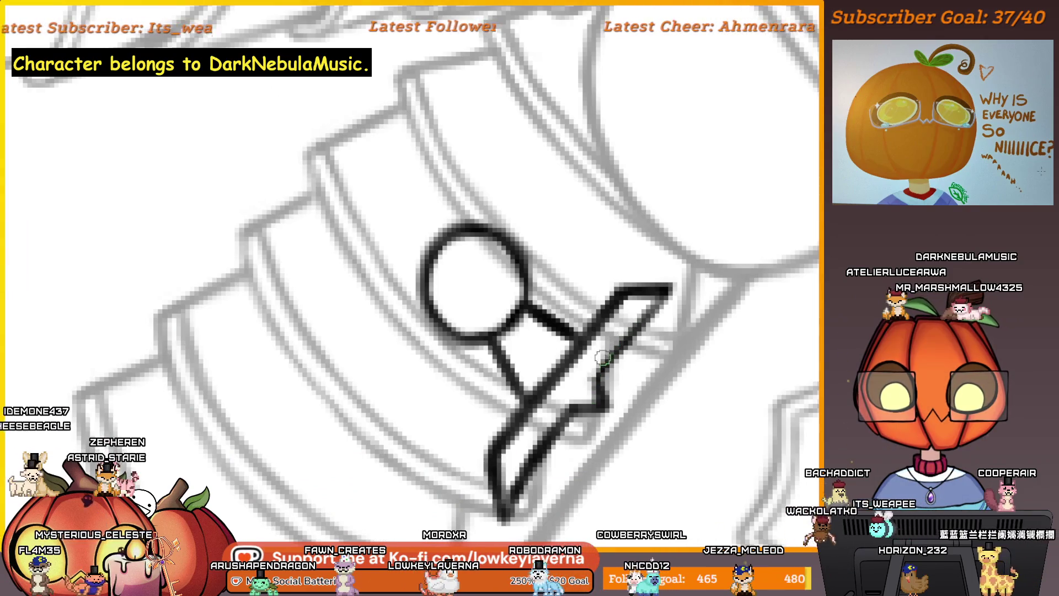
Step: Center the knife sketch and shrink the brush for redrawing the lower blade
drag(589, 401, 679, 331)
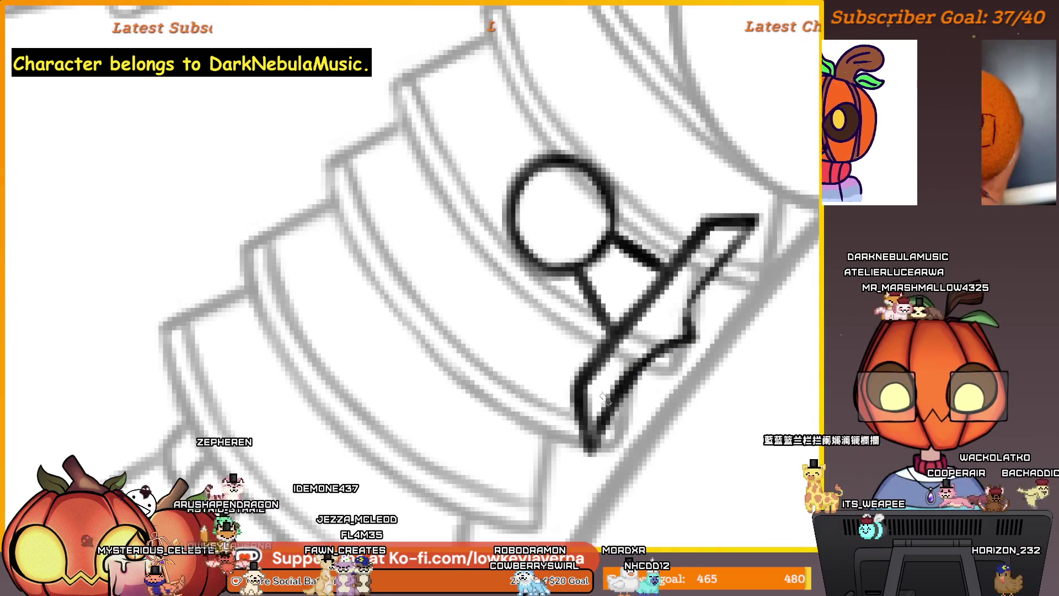
mouse_move(683, 348)
mouse_down()
mouse_move(694, 357)
mouse_move(687, 286)
mouse_up()
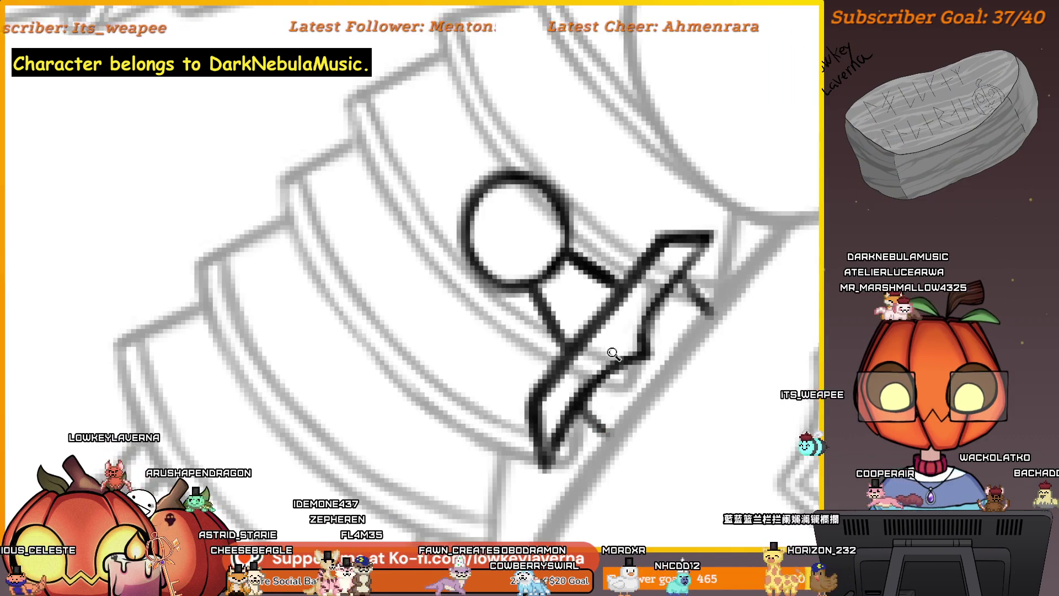
scroll(612, 354, down, 3)
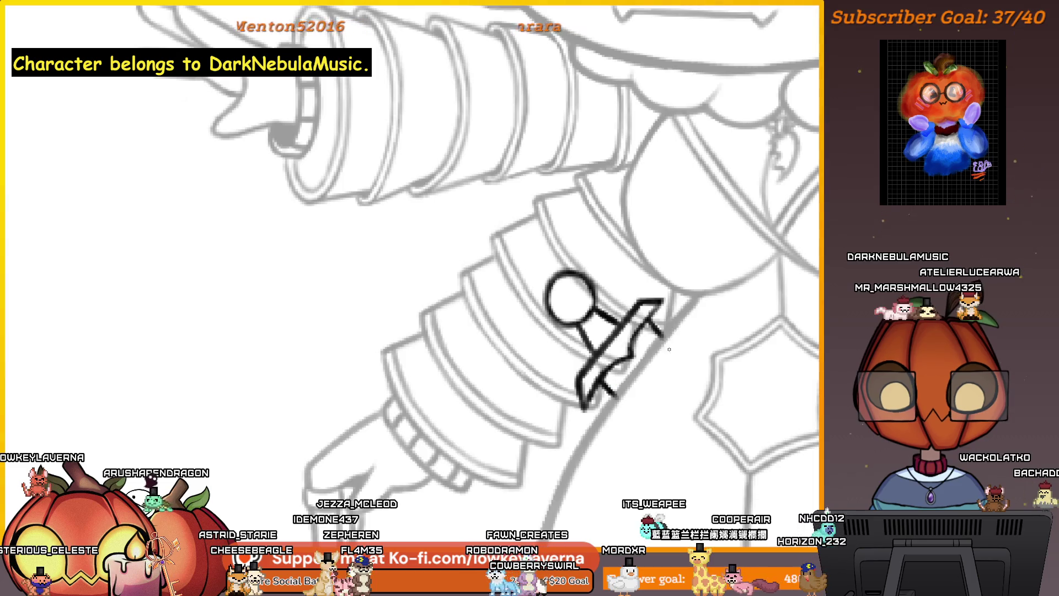
scroll(682, 333, down, 3)
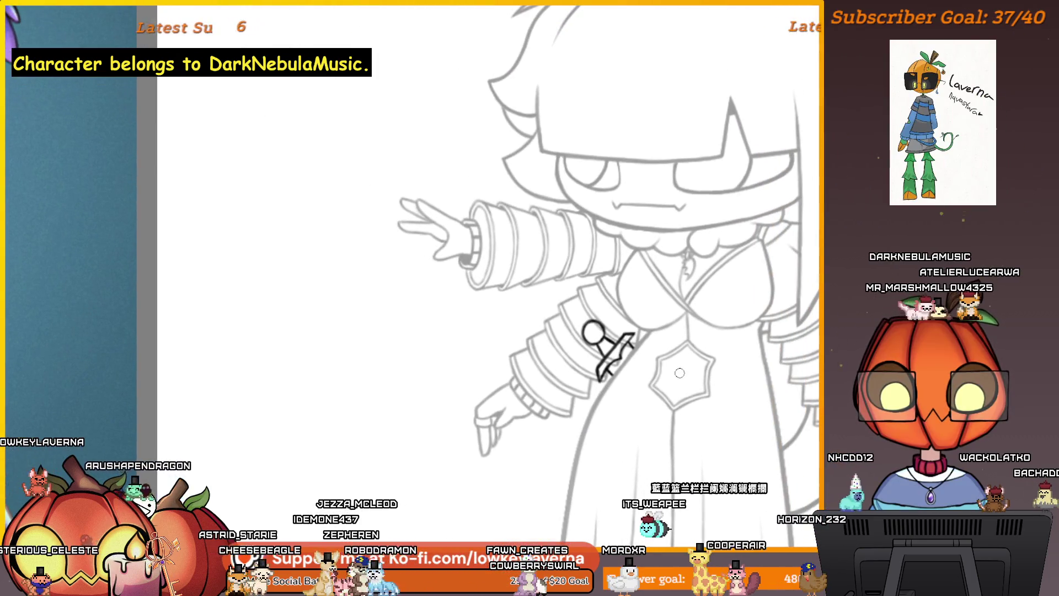
scroll(650, 373, up, 2)
scroll(649, 374, up, 2)
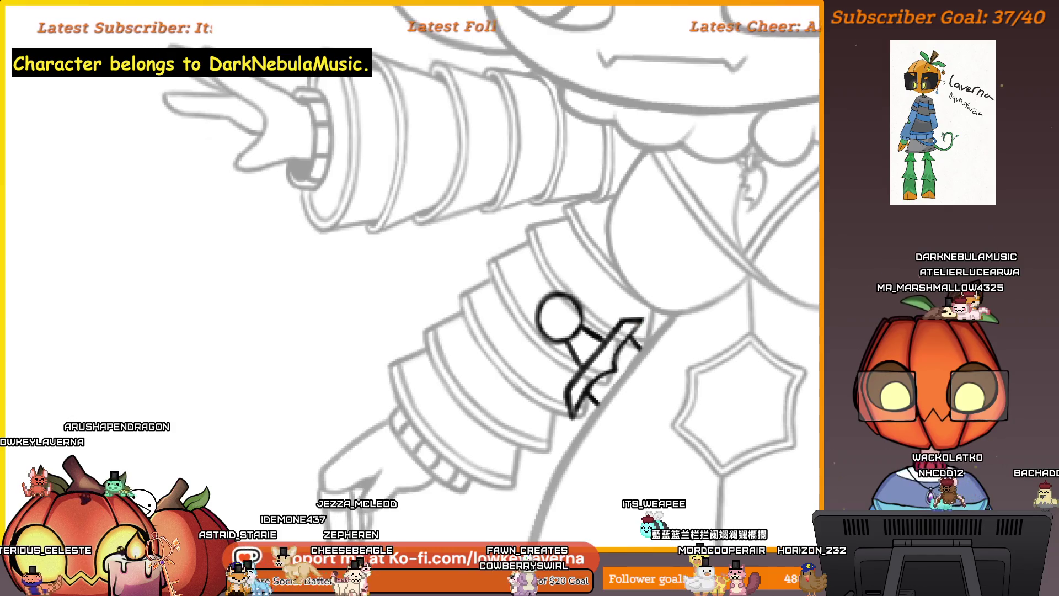
scroll(662, 284, down, 3)
scroll(663, 284, down, 1)
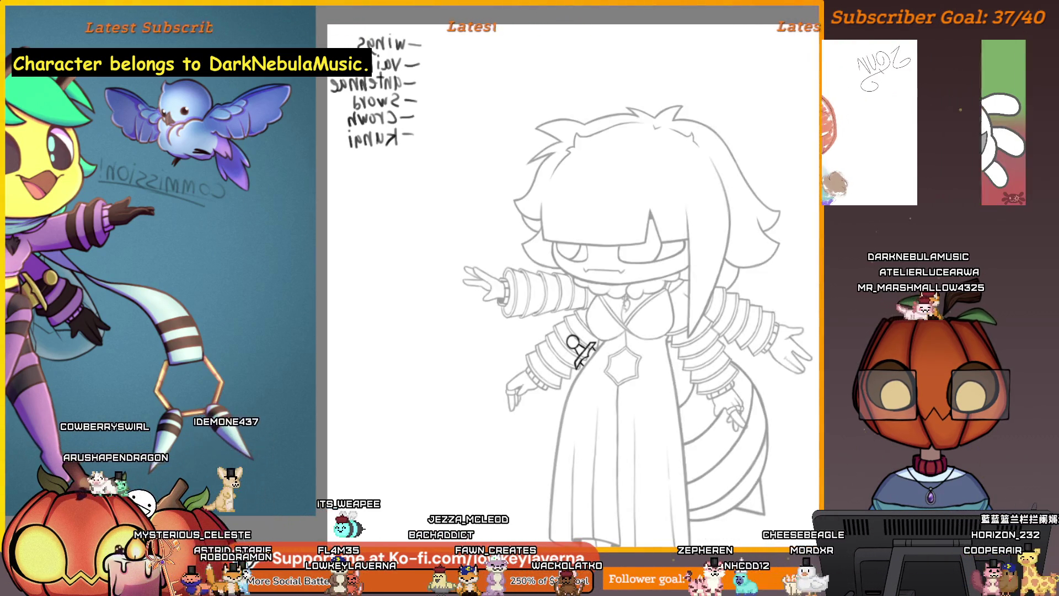
key(bracketleft)
key(bracketleft)
key(bracketleft)
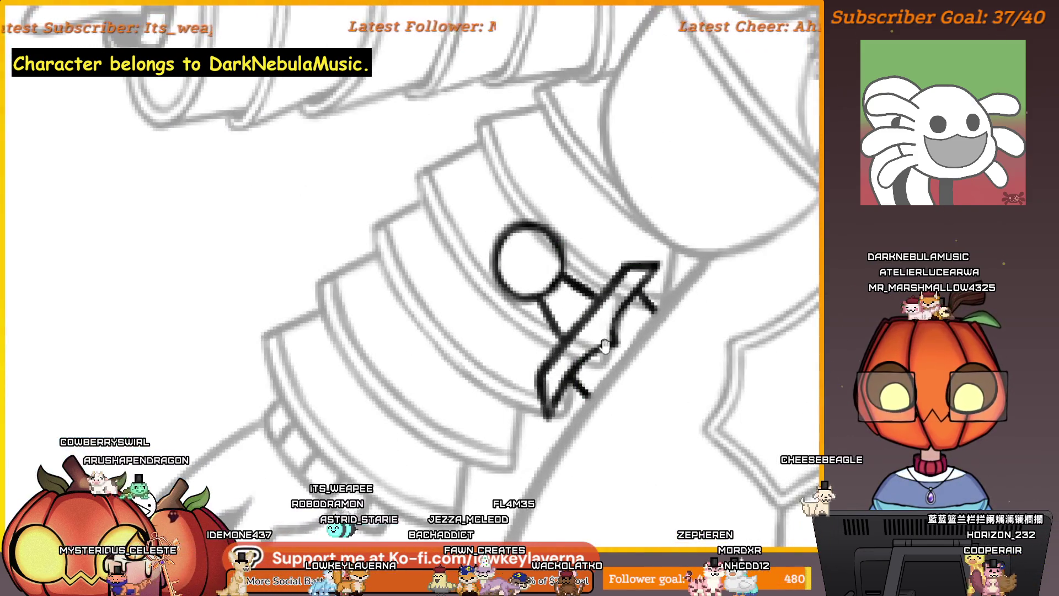
drag(638, 366, 659, 396)
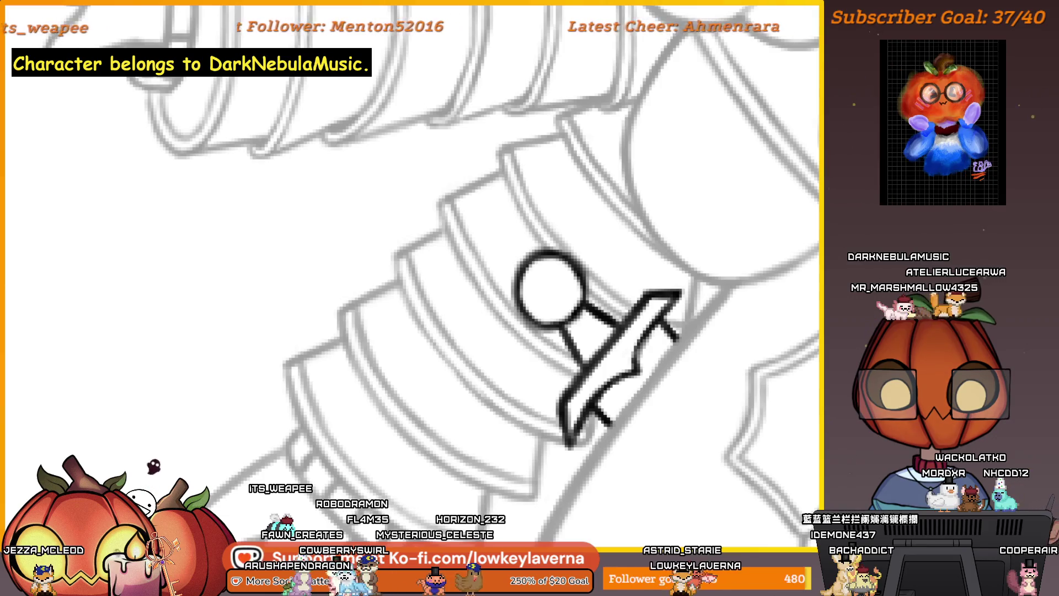
scroll(663, 273, down, 3)
scroll(672, 361, down, 3)
drag(672, 362, 601, 414)
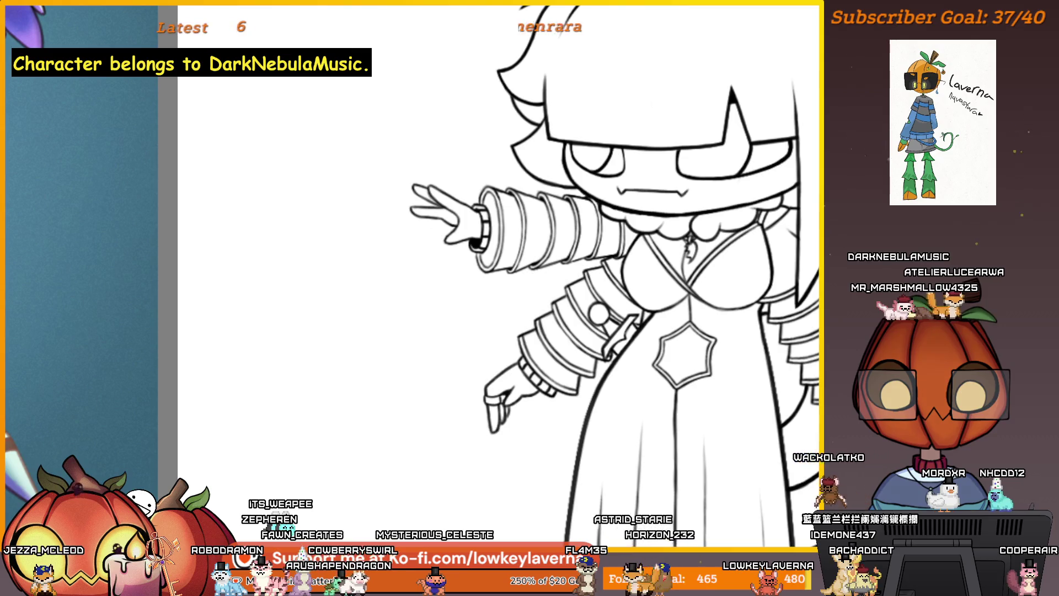
scroll(570, 379, down, 2)
scroll(570, 379, down, 2)
scroll(569, 379, down, 2)
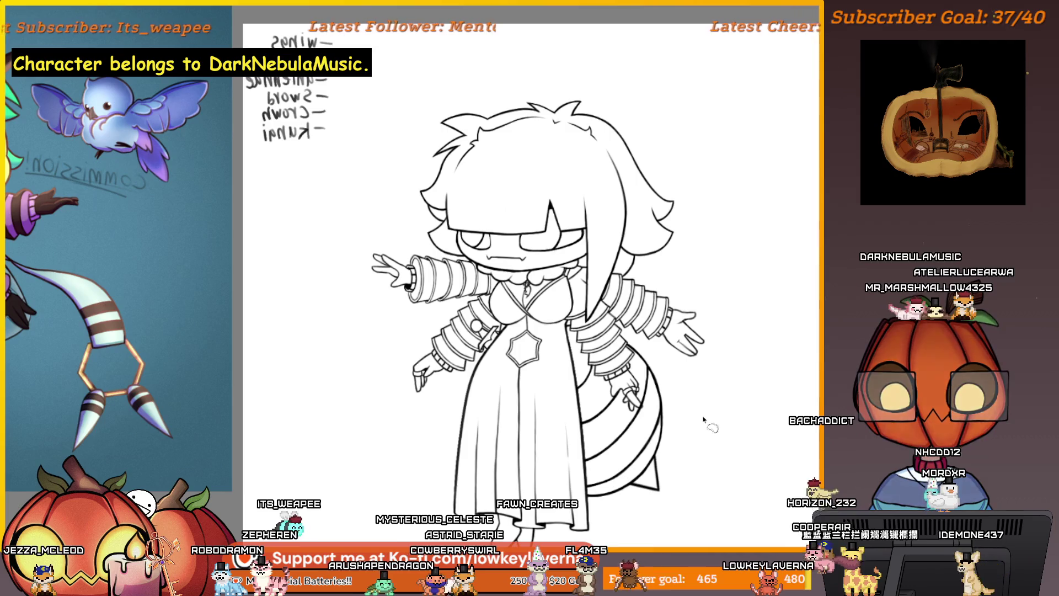
drag(706, 424, 772, 396)
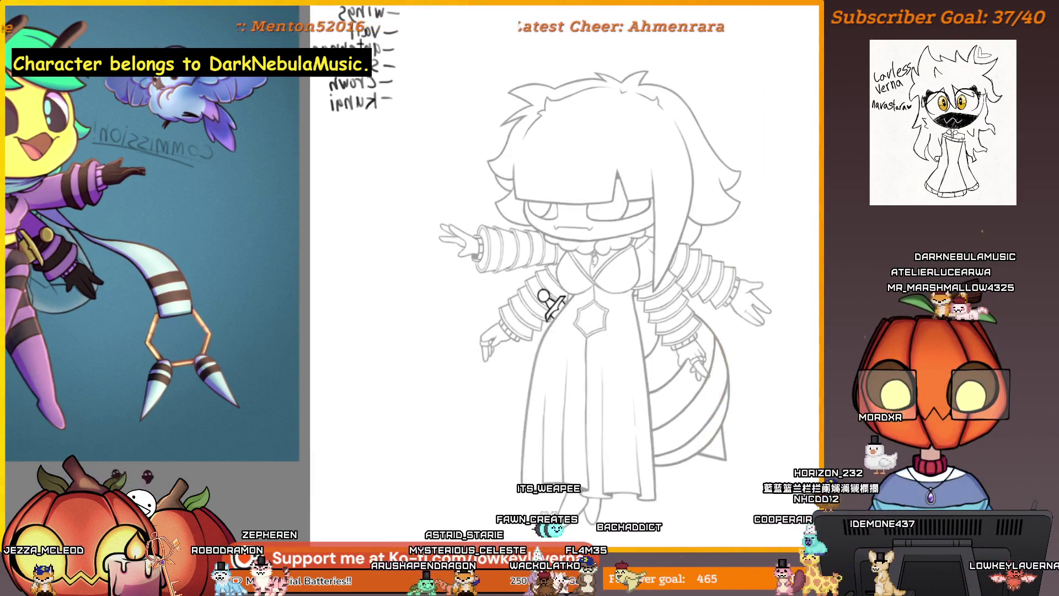
scroll(524, 300, up, 1)
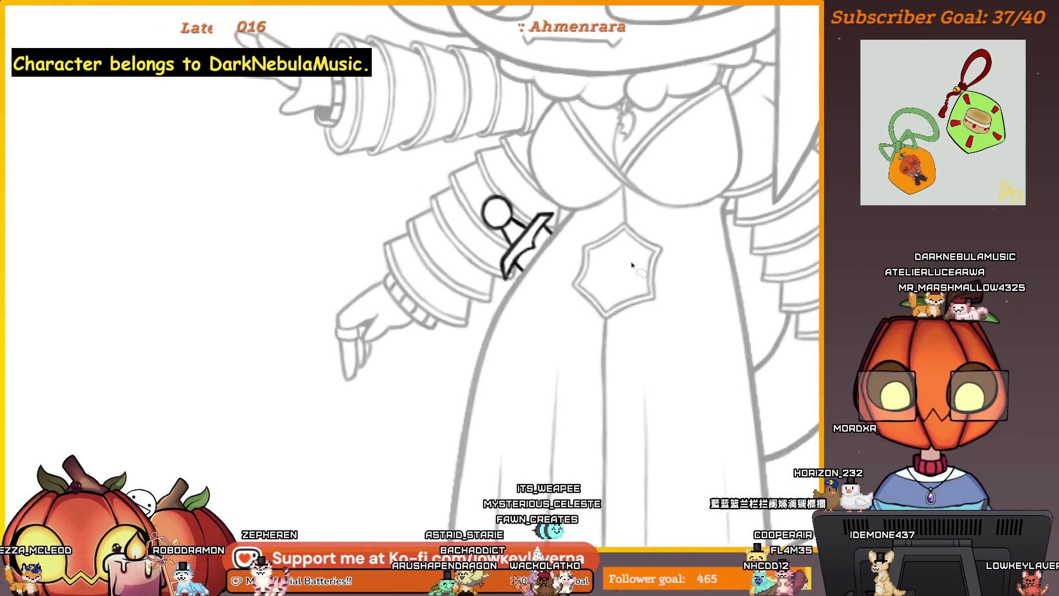
scroll(525, 300, up, 1)
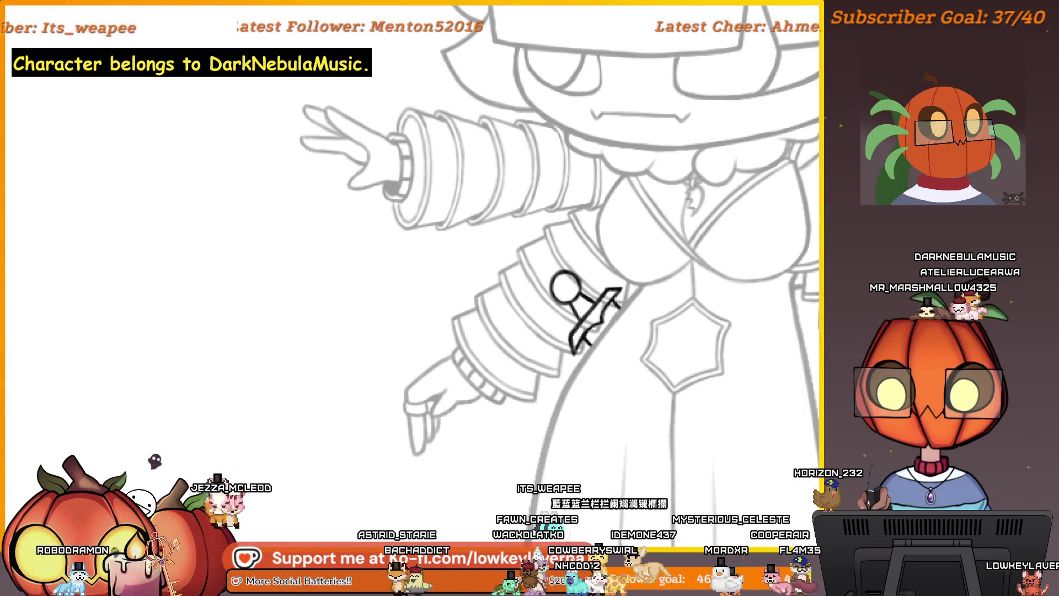
key(ctrl+0)
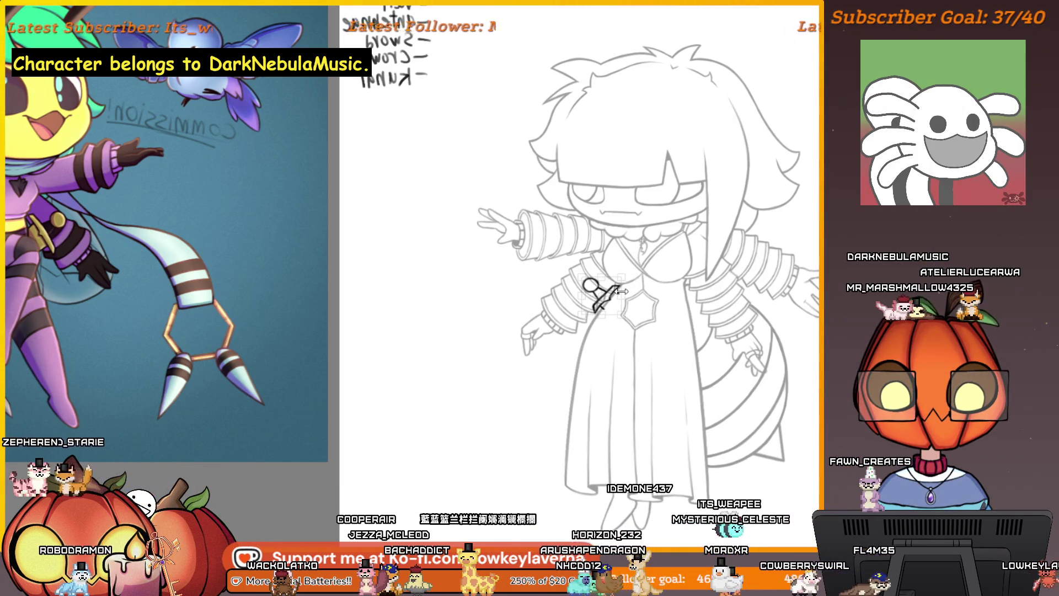
key(ctrl+t)
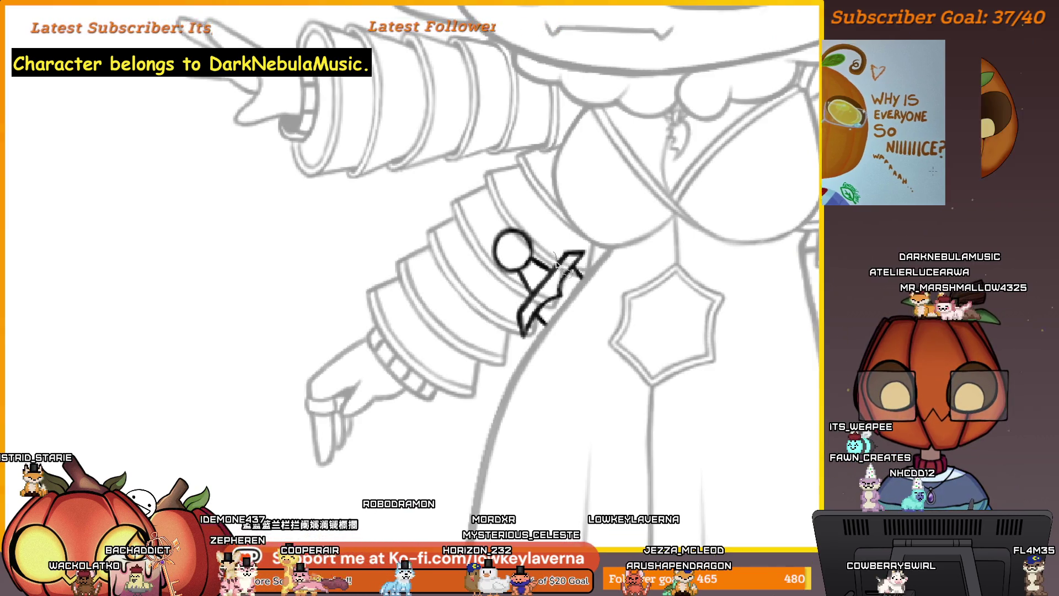
Step: Lasso the stick figure, rotate it with its knife, commit, and start another transform
drag(553, 236, 583, 234)
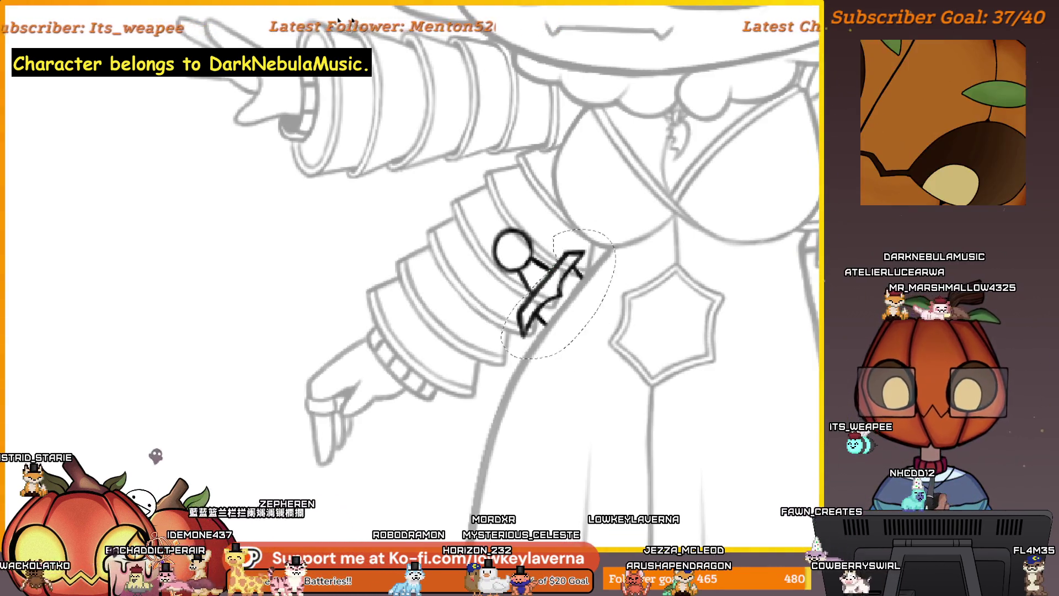
key(ctrl+t)
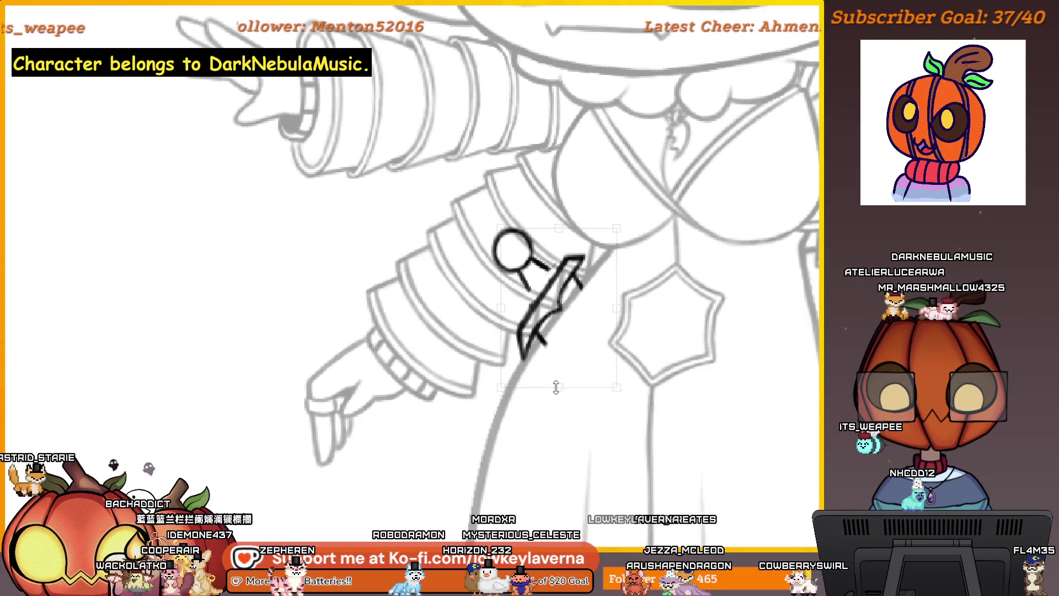
drag(641, 367, 576, 345)
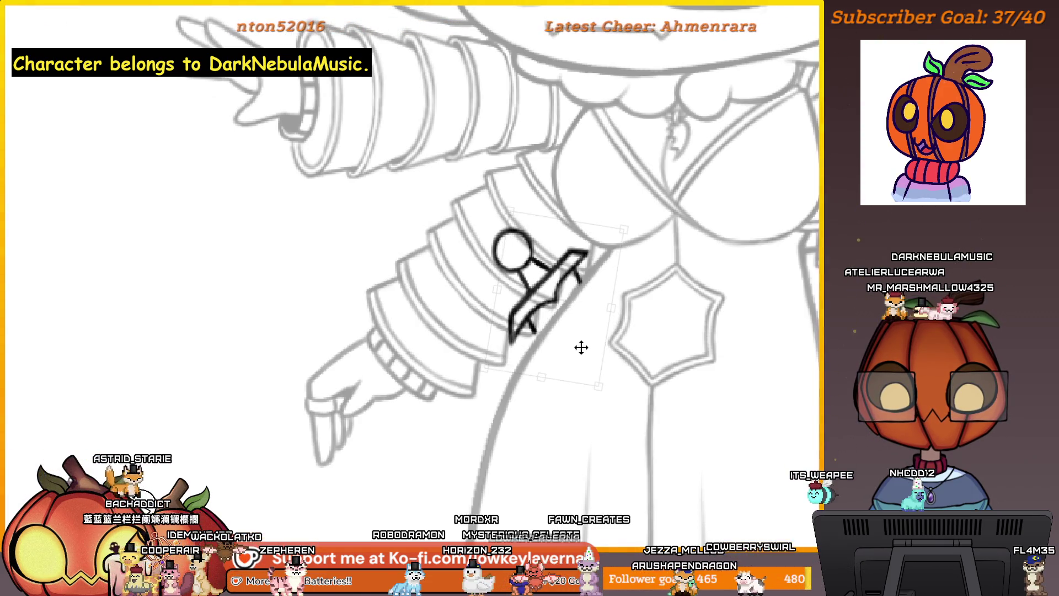
scroll(626, 302, down, 3)
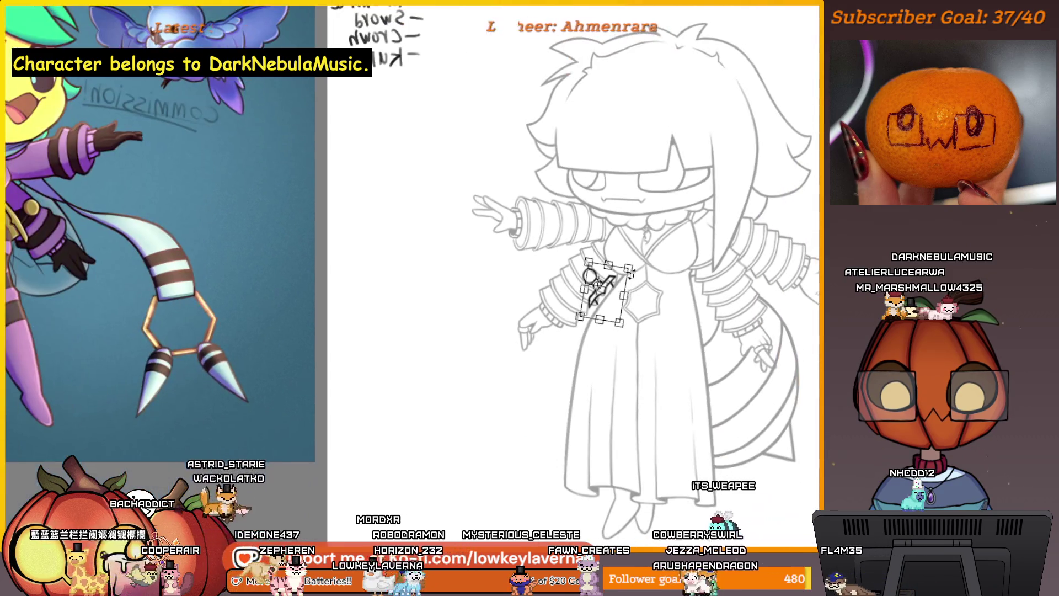
key(Return)
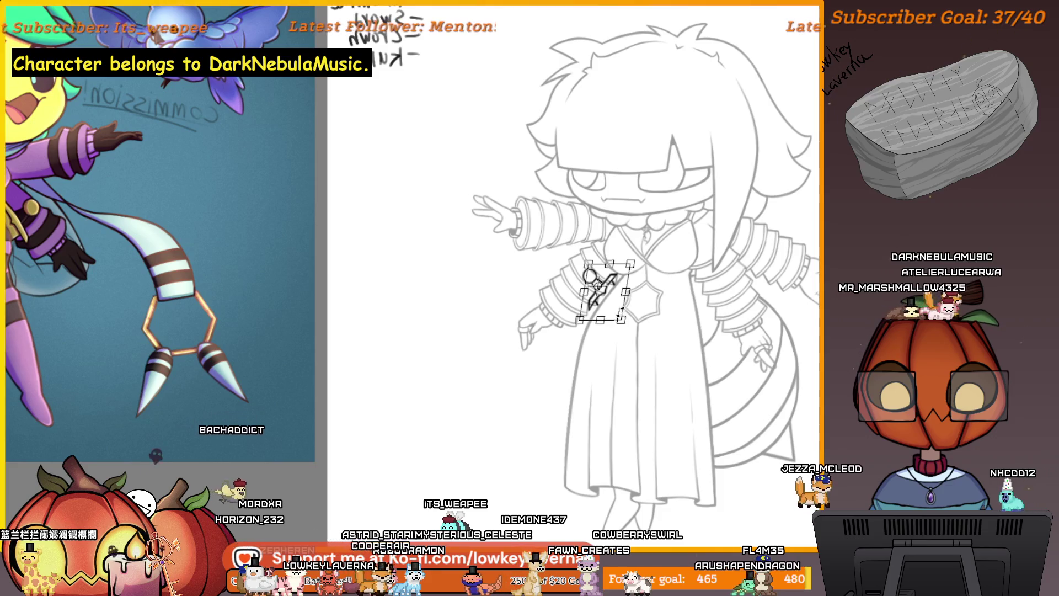
click(612, 306)
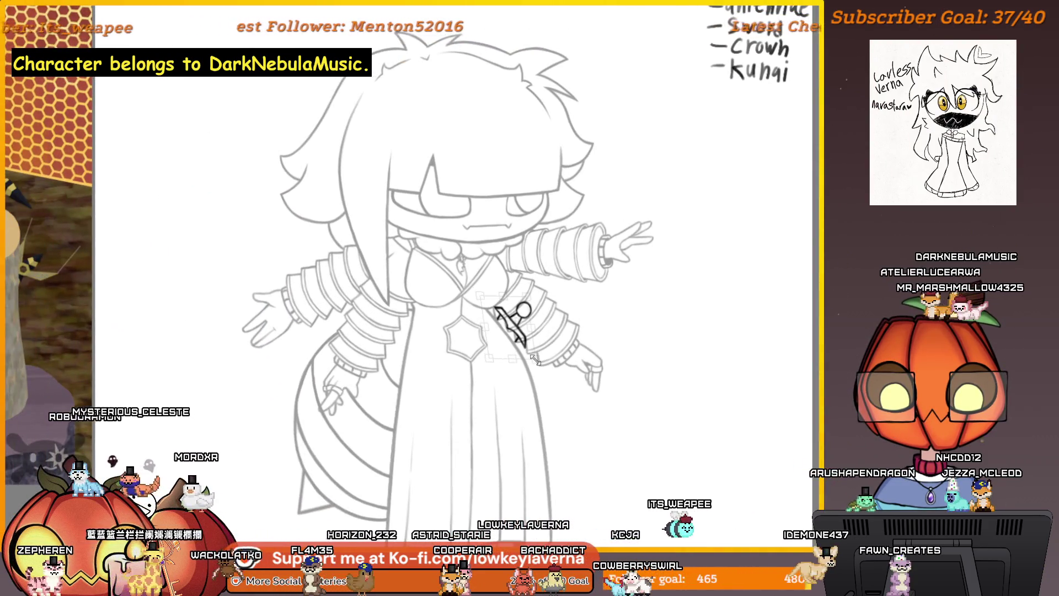
Step: Tilt the stick figure slightly further, commit the transform and deselect
drag(537, 359, 543, 329)
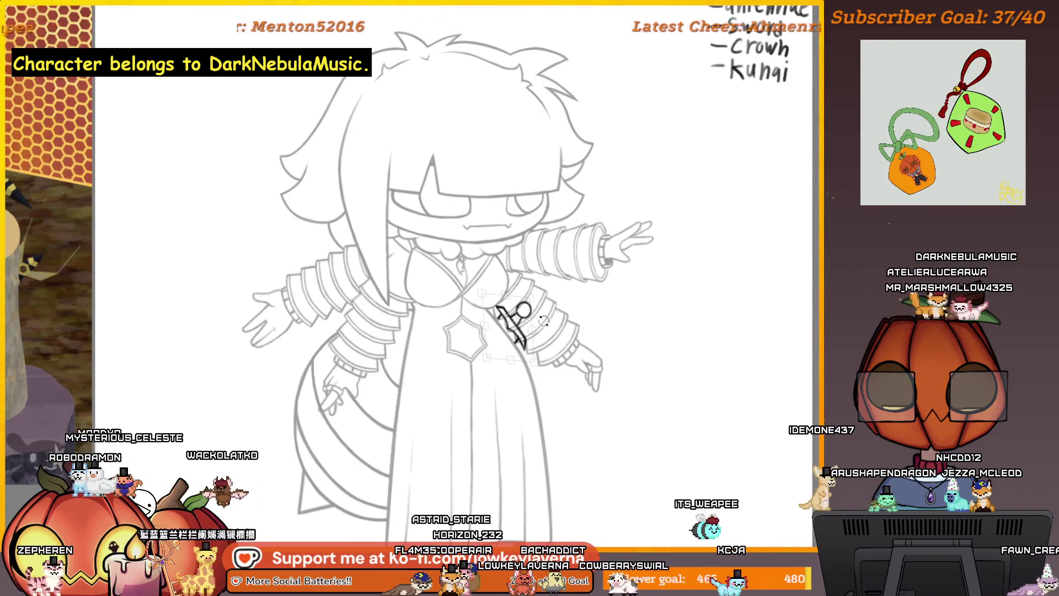
key(Return)
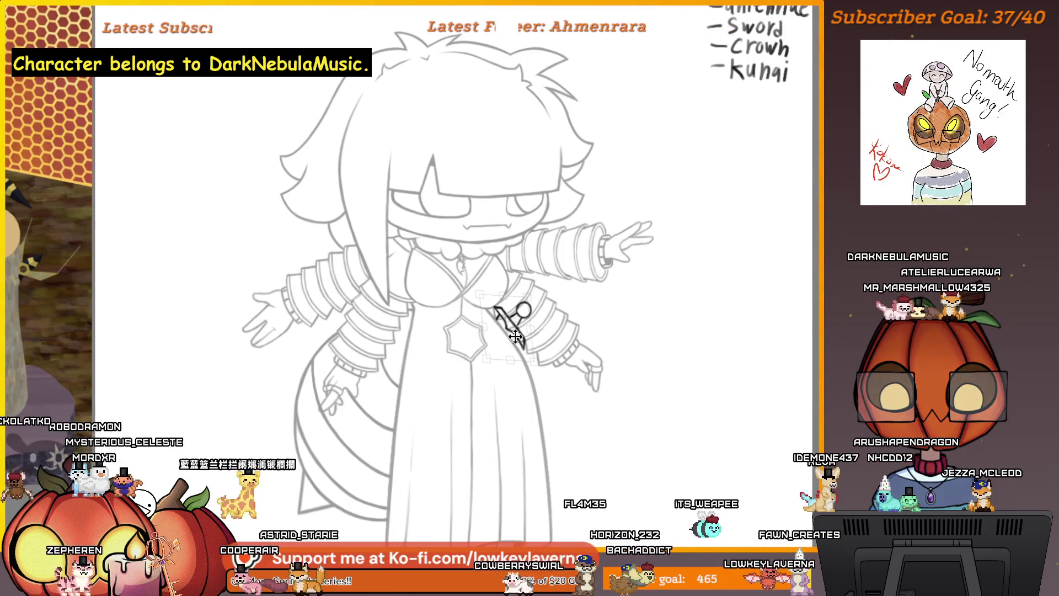
key(ctrl+d)
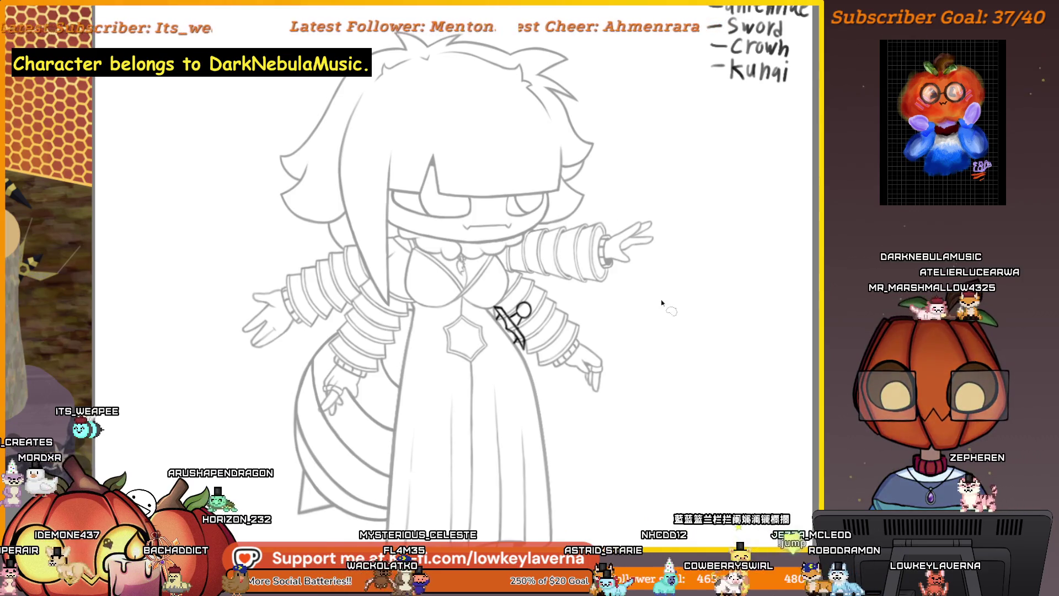
scroll(662, 303, up, 5)
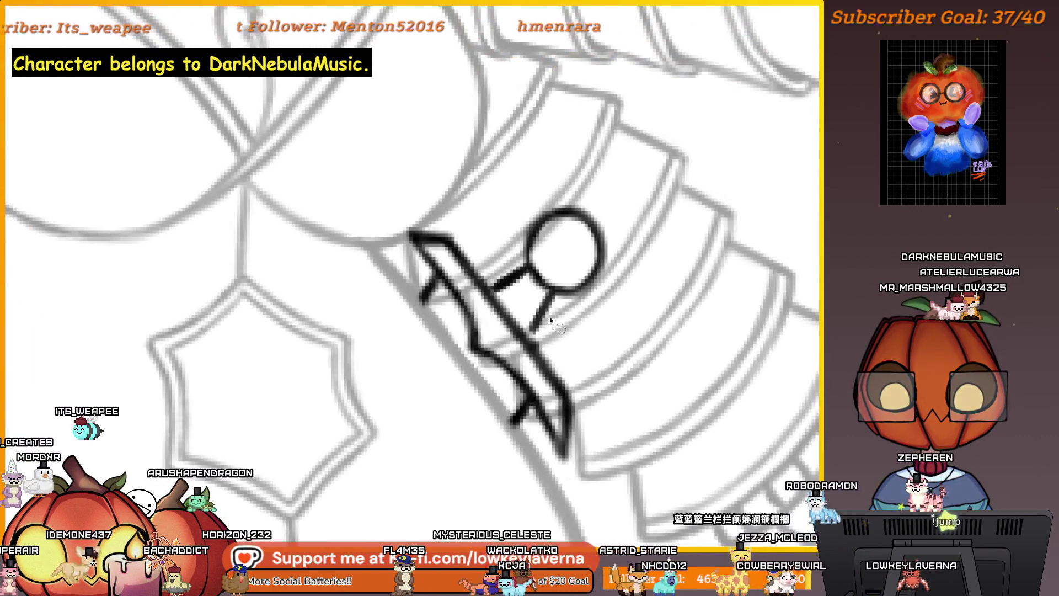
scroll(558, 329, up, 1)
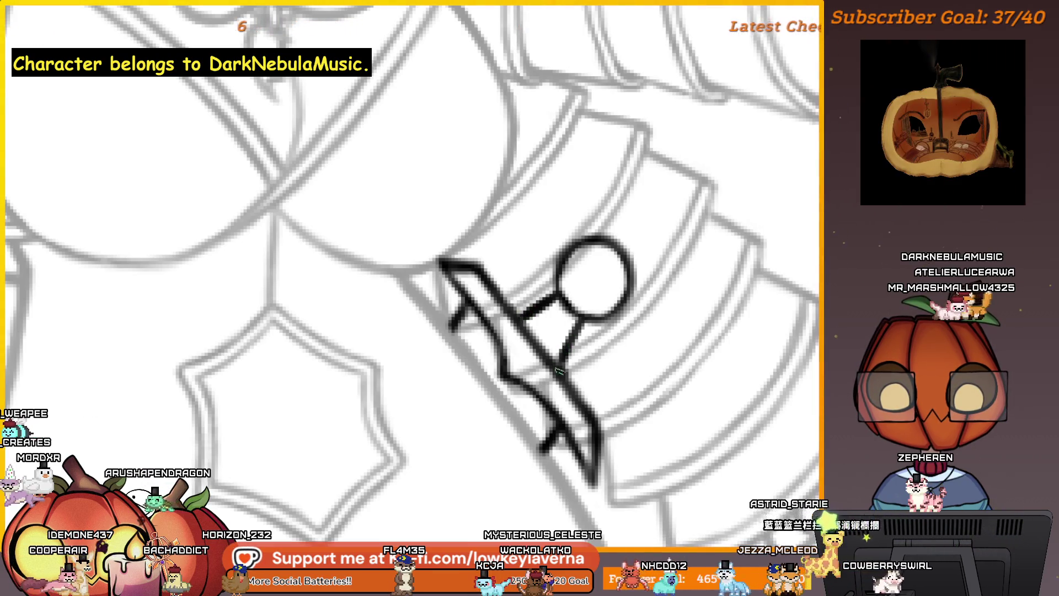
drag(592, 434, 579, 418)
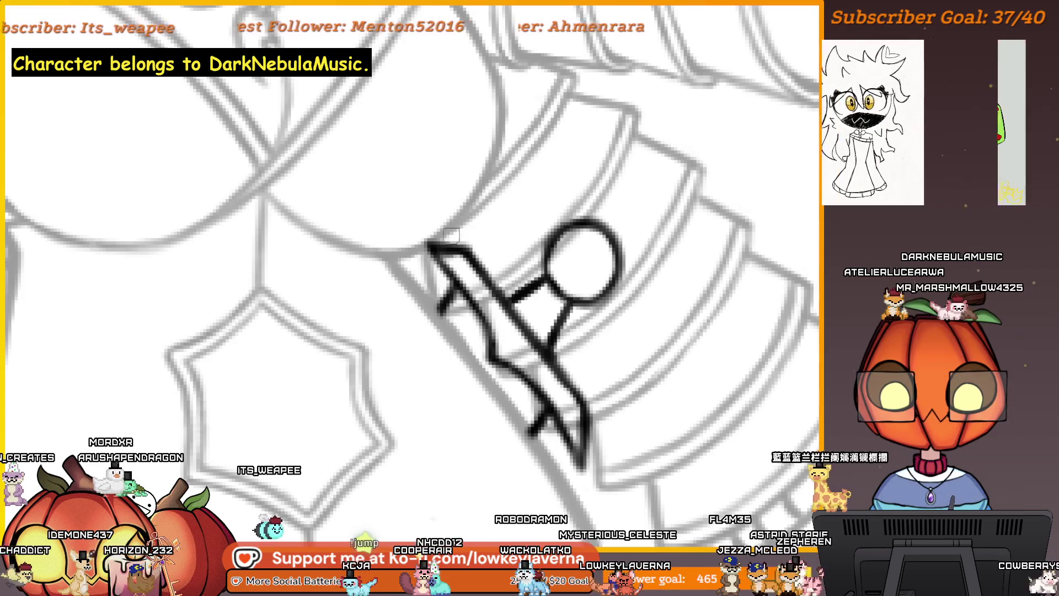
drag(596, 378, 609, 412)
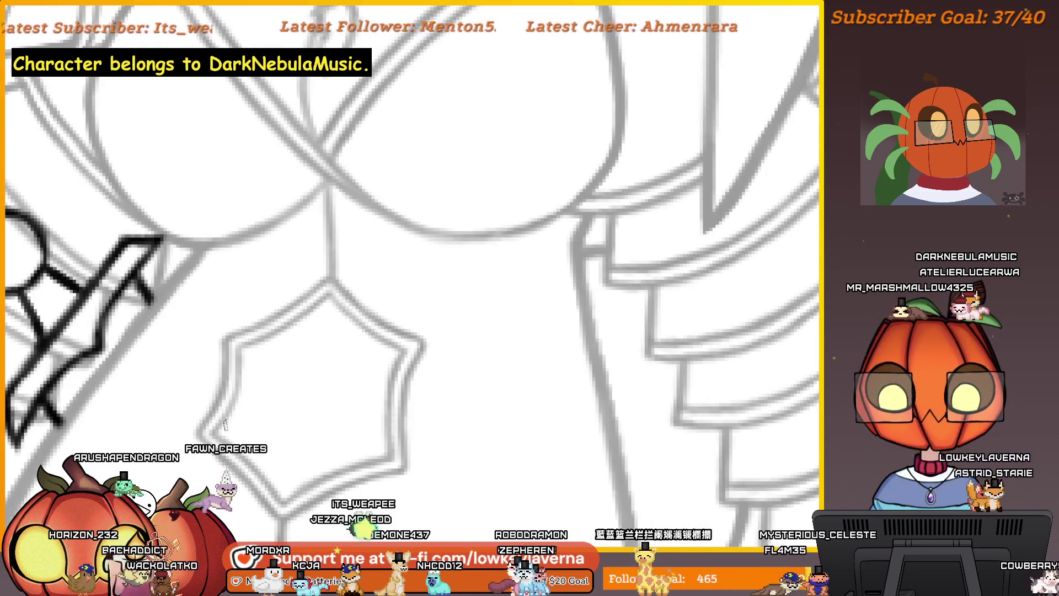
drag(592, 421, 615, 300)
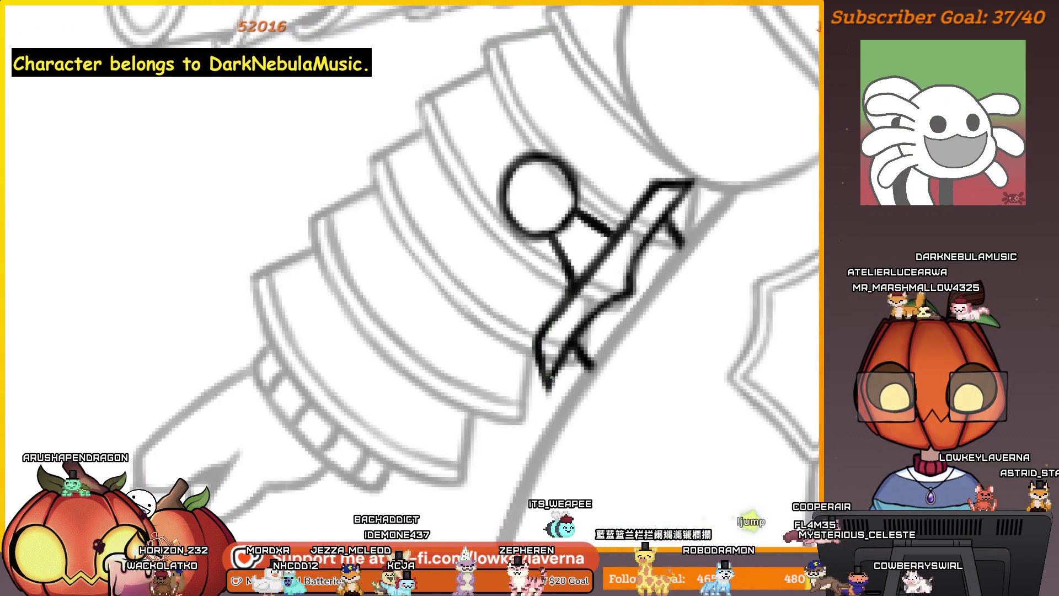
mouse_move(601, 303)
mouse_down()
mouse_move(565, 285)
mouse_move(561, 258)
mouse_move(600, 268)
mouse_up()
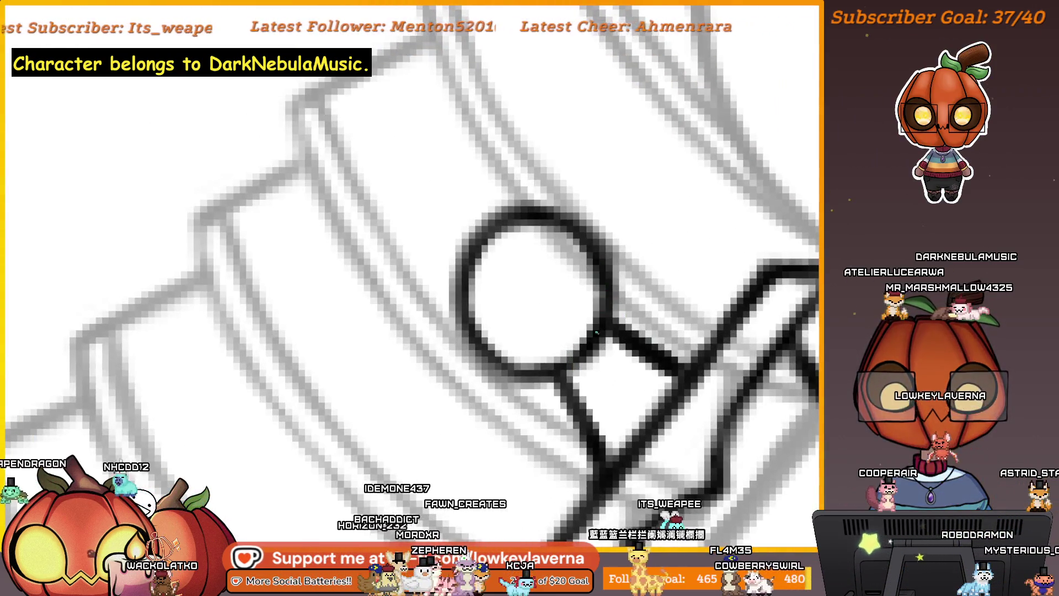
scroll(460, 297, down, 4)
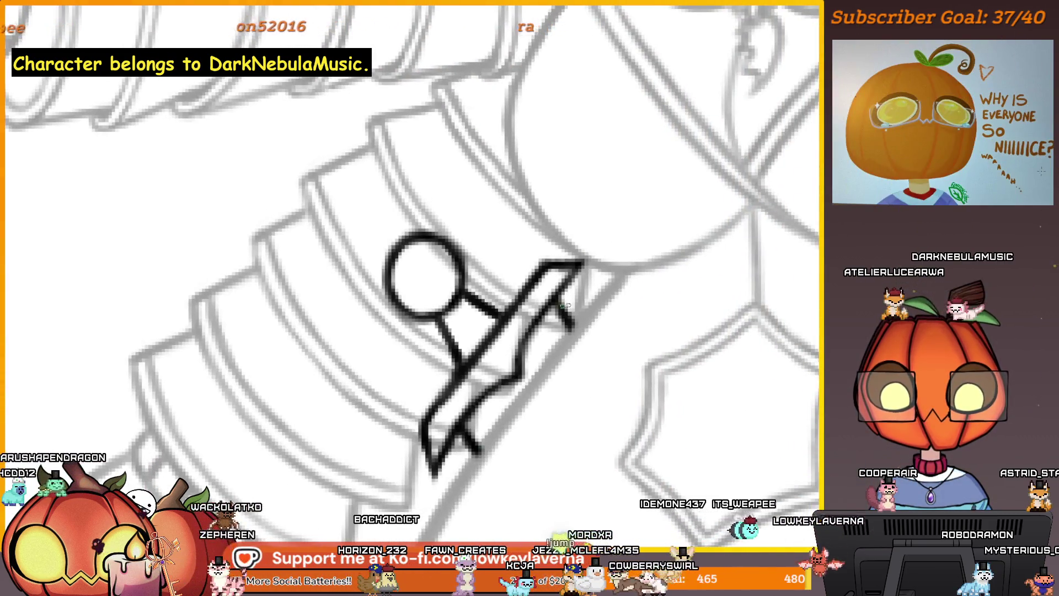
scroll(563, 321, down, 3)
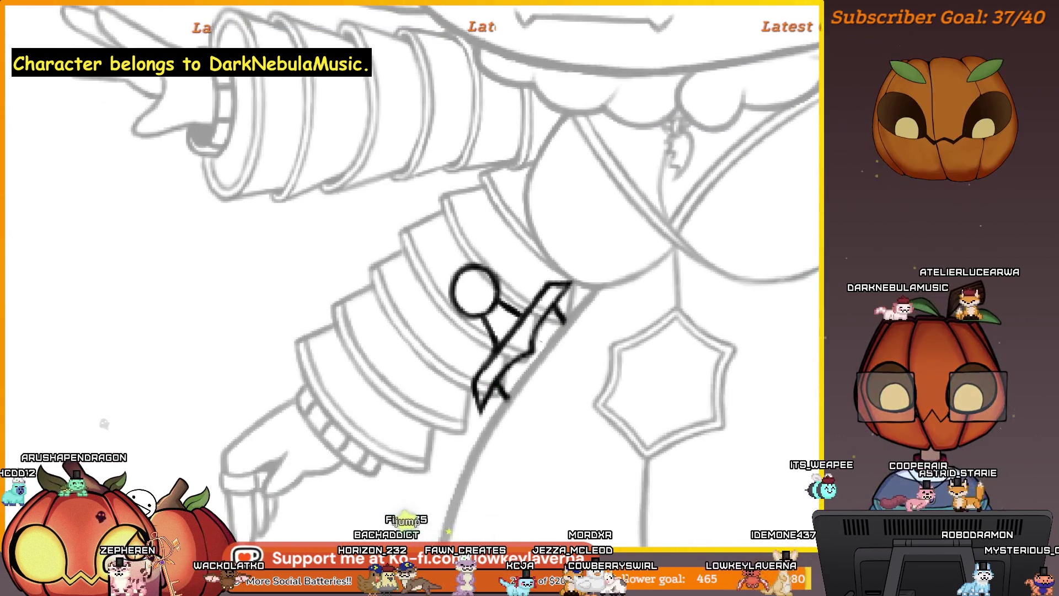
scroll(627, 370, down, 2)
scroll(626, 370, down, 1)
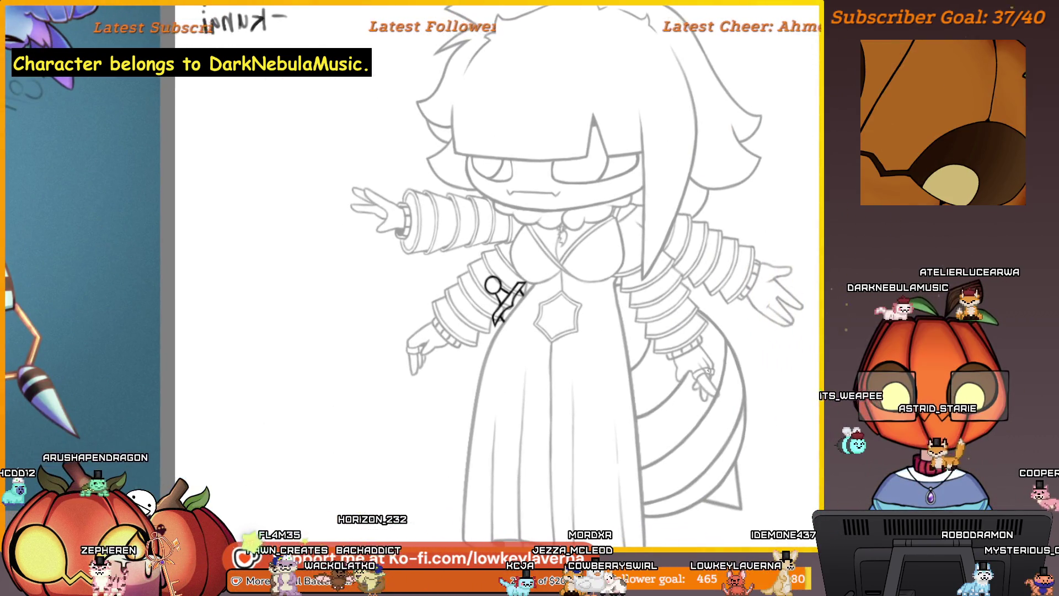
scroll(507, 297, up, 2)
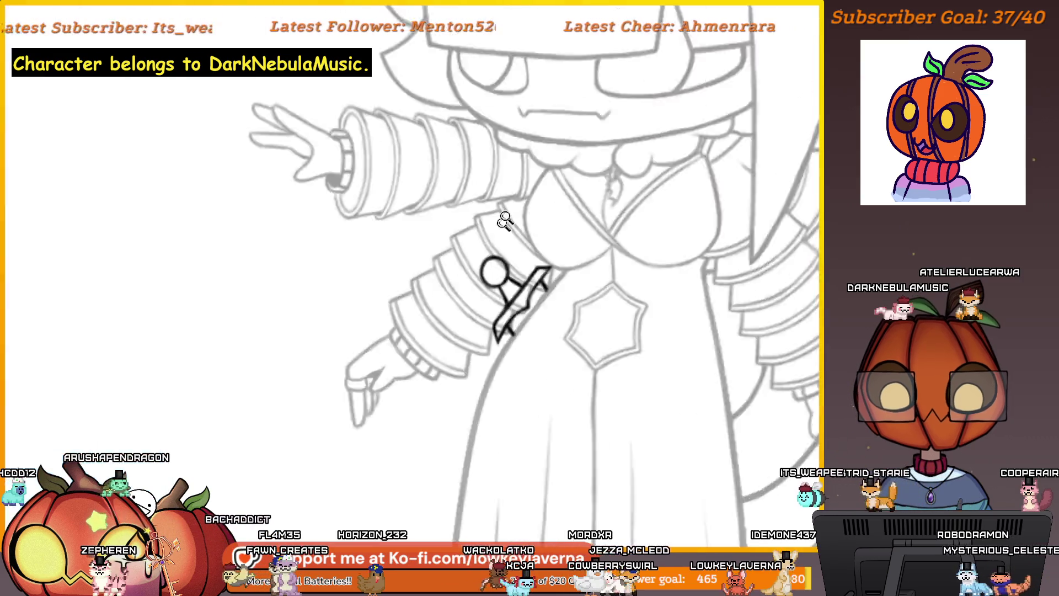
scroll(506, 298, up, 2)
scroll(521, 318, down, 1)
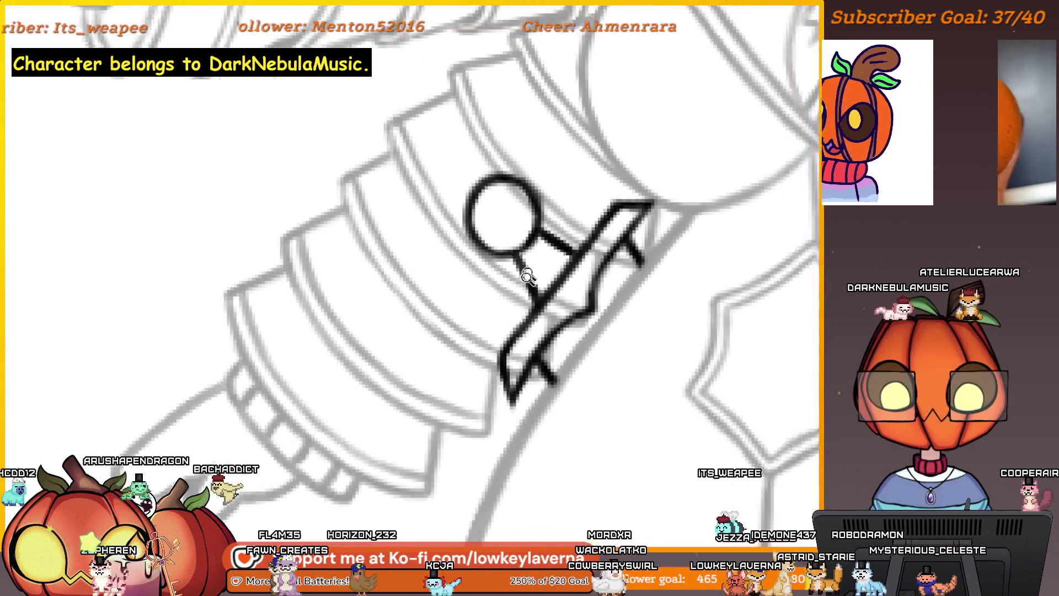
scroll(525, 272, down, 1)
scroll(539, 184, up, 1)
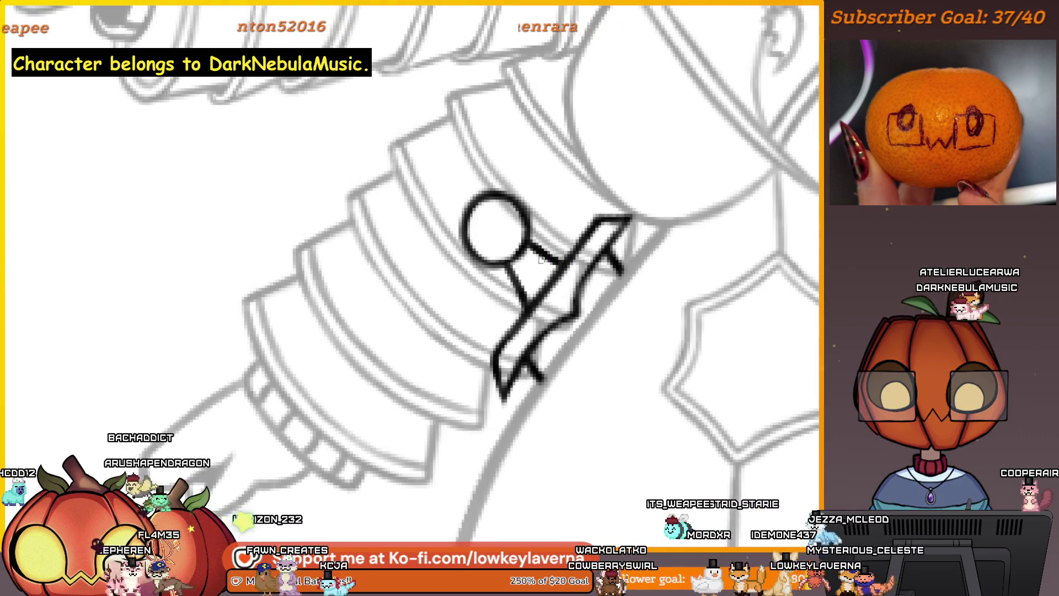
scroll(554, 248, down, 3)
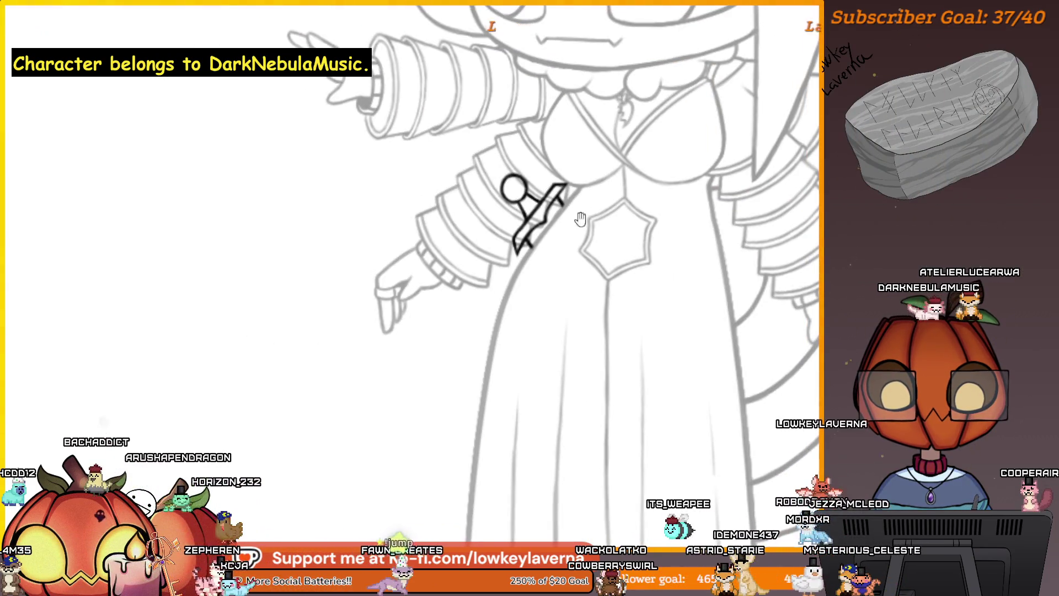
Step: Check the character's face, undo a stroke, and flip the canvas back to unmirrored
drag(580, 219, 538, 285)
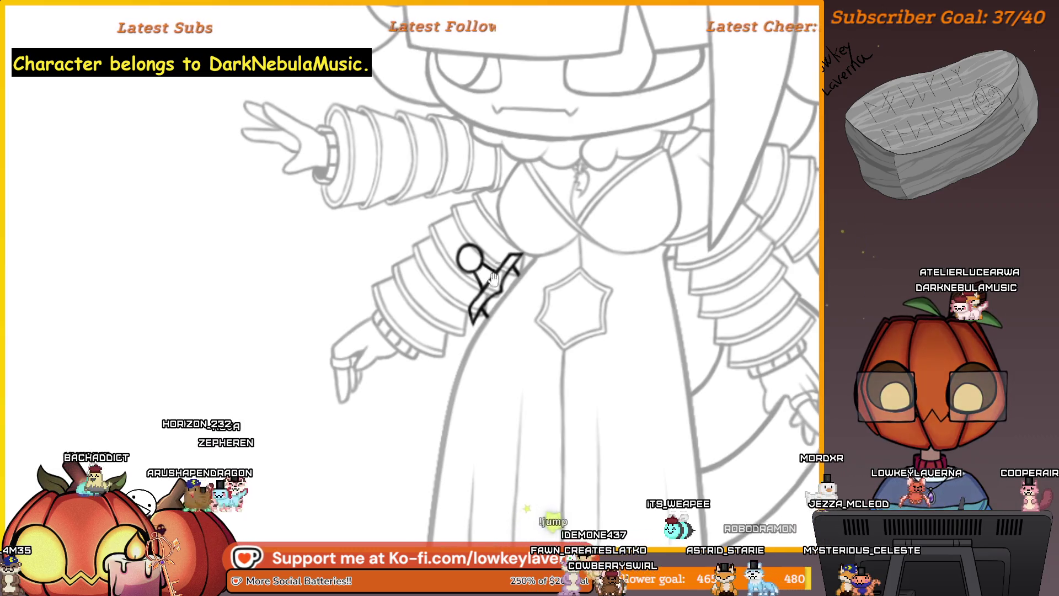
scroll(492, 279, up, 3)
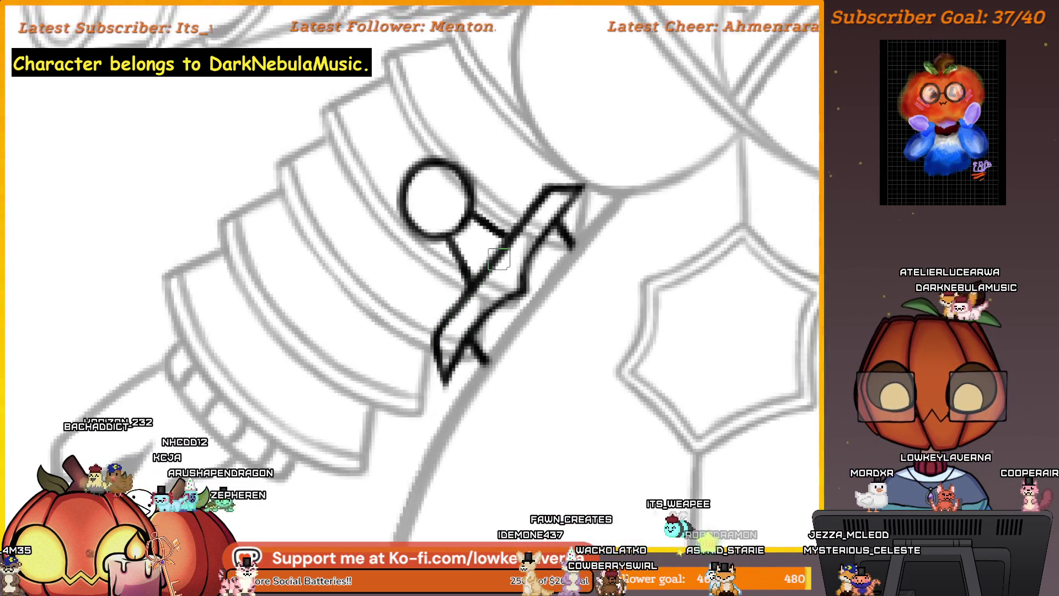
scroll(499, 258, down, 3)
scroll(524, 346, down, 2)
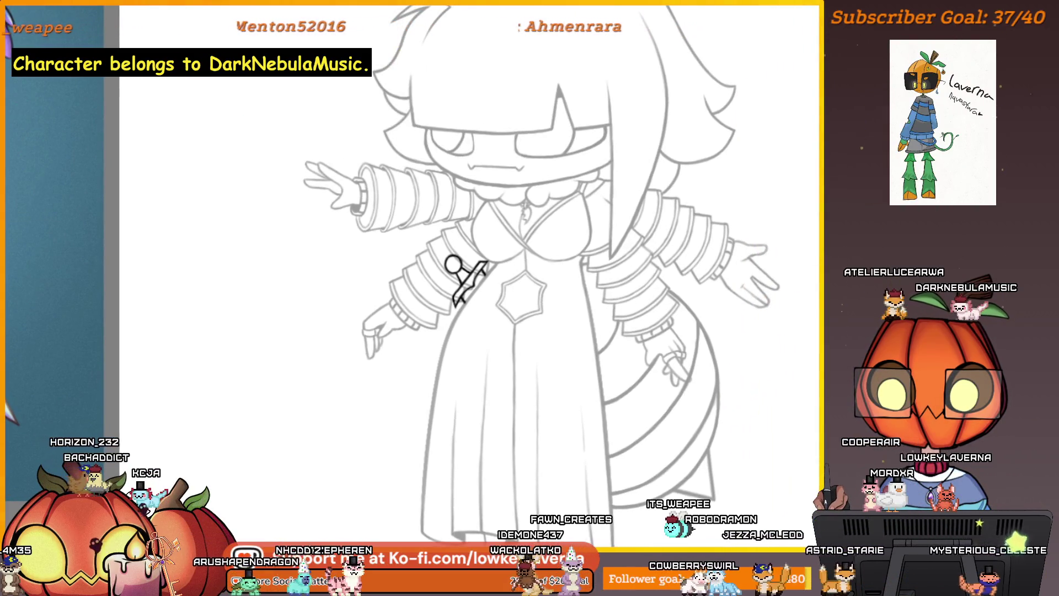
scroll(537, 327, down, 2)
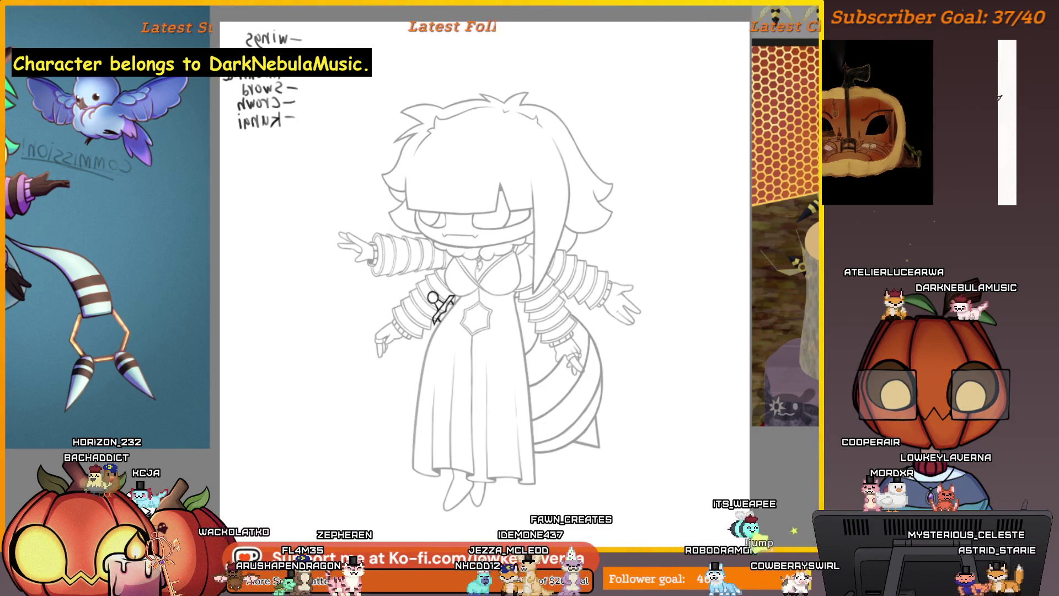
key(ctrl+z)
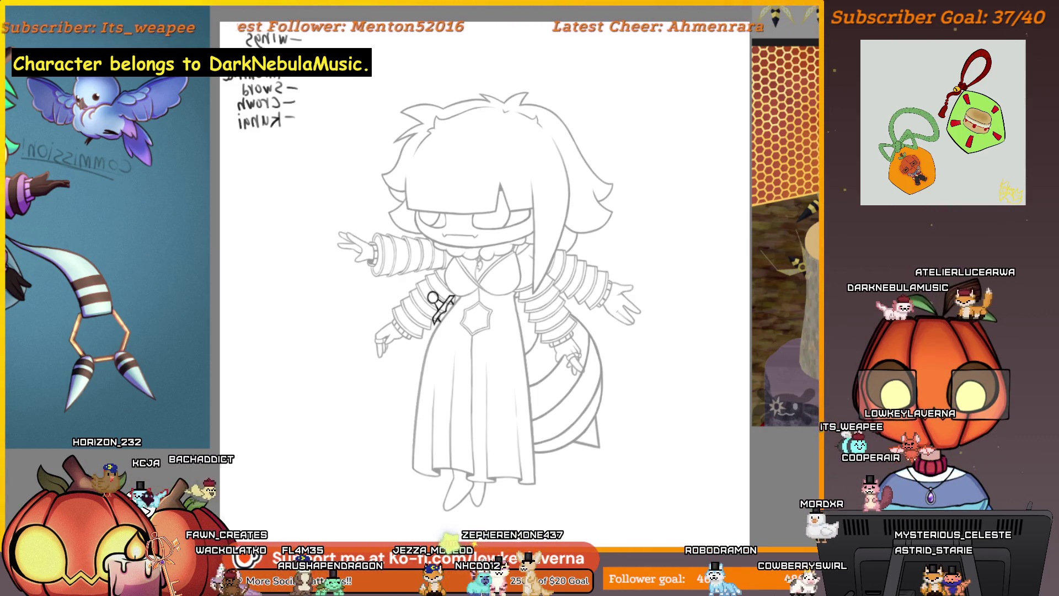
key(h)
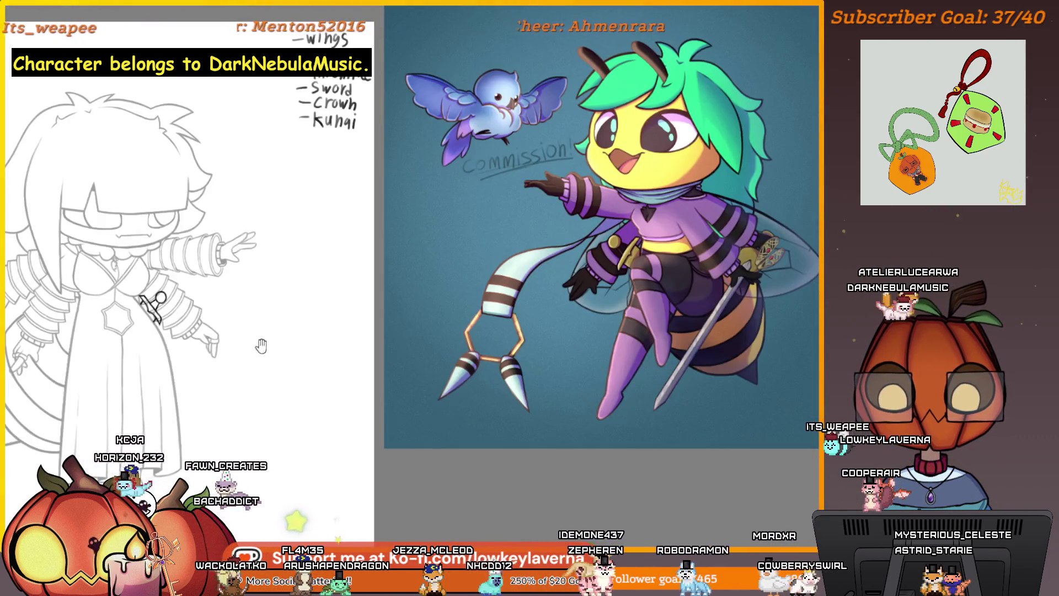
Step: Hide the reference panel and commit a transform on the small kunai doodle
key(Tab)
key(ctrl+t)
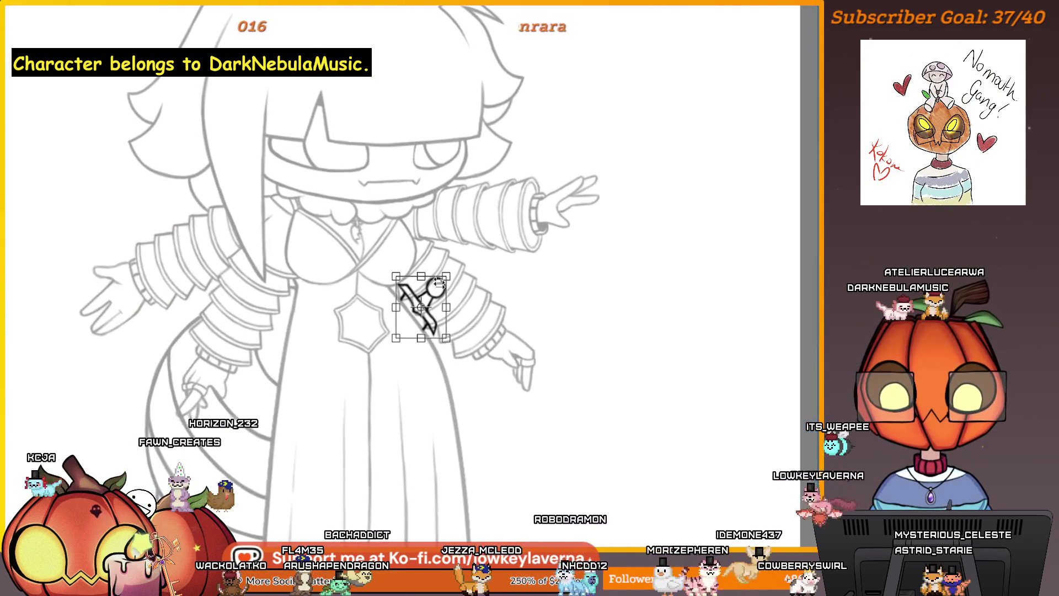
key(Return)
key(Return)
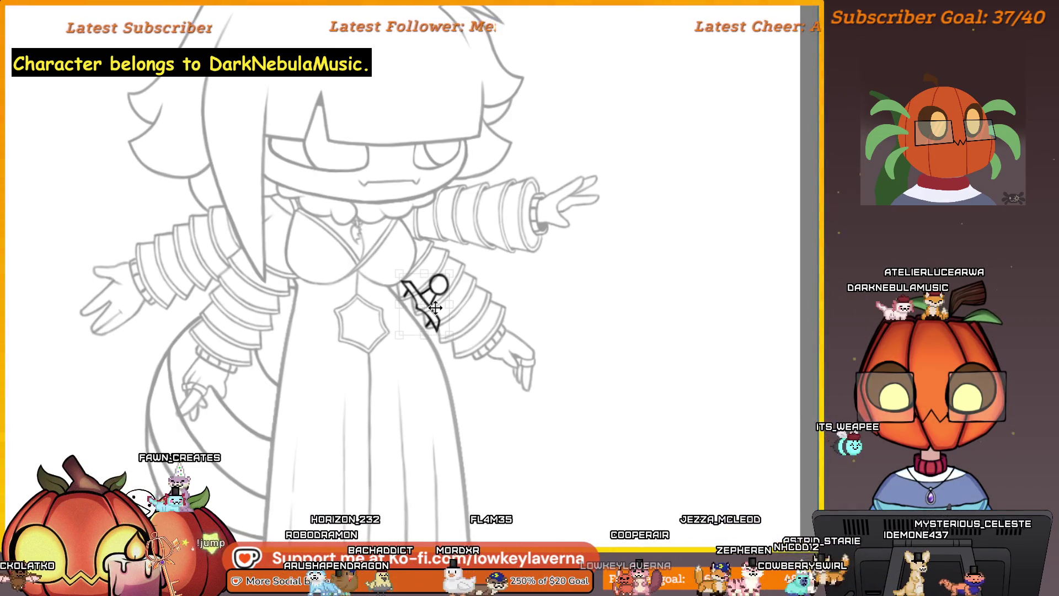
scroll(435, 306, down, 3)
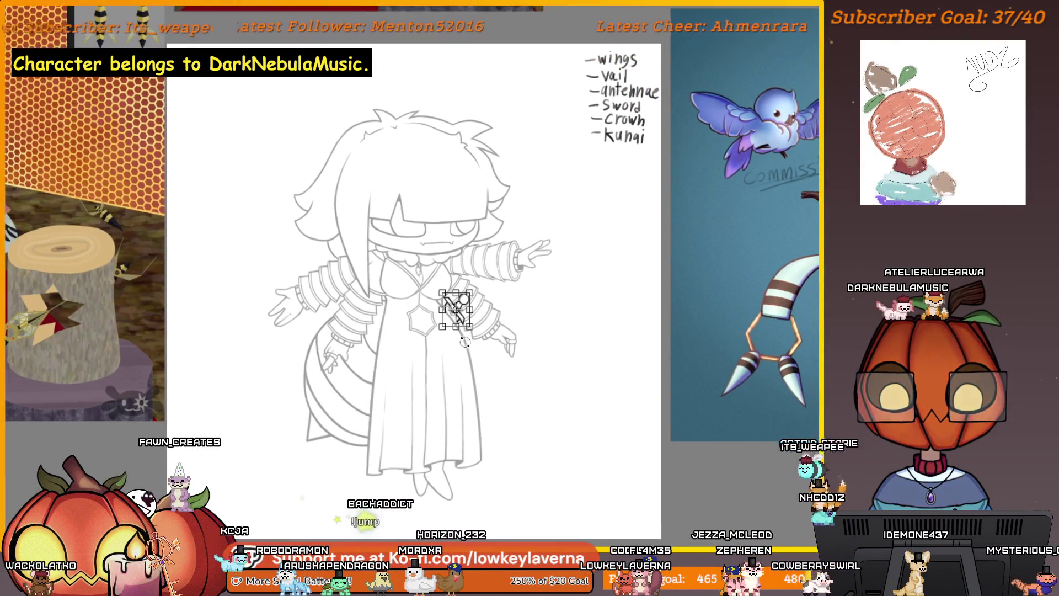
scroll(450, 308, up, 2)
scroll(451, 308, up, 2)
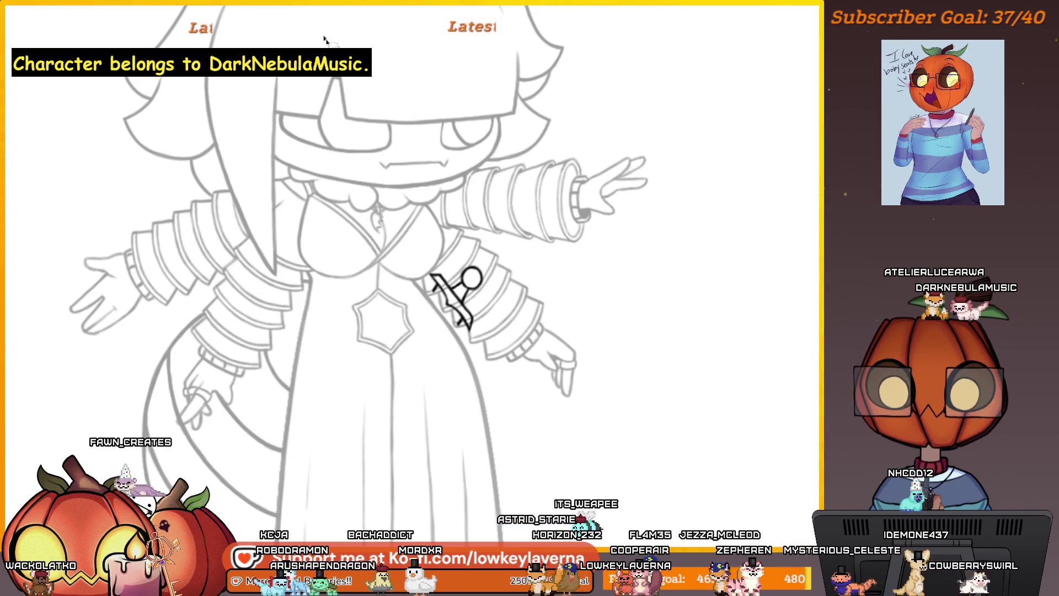
scroll(432, 289, up, 3)
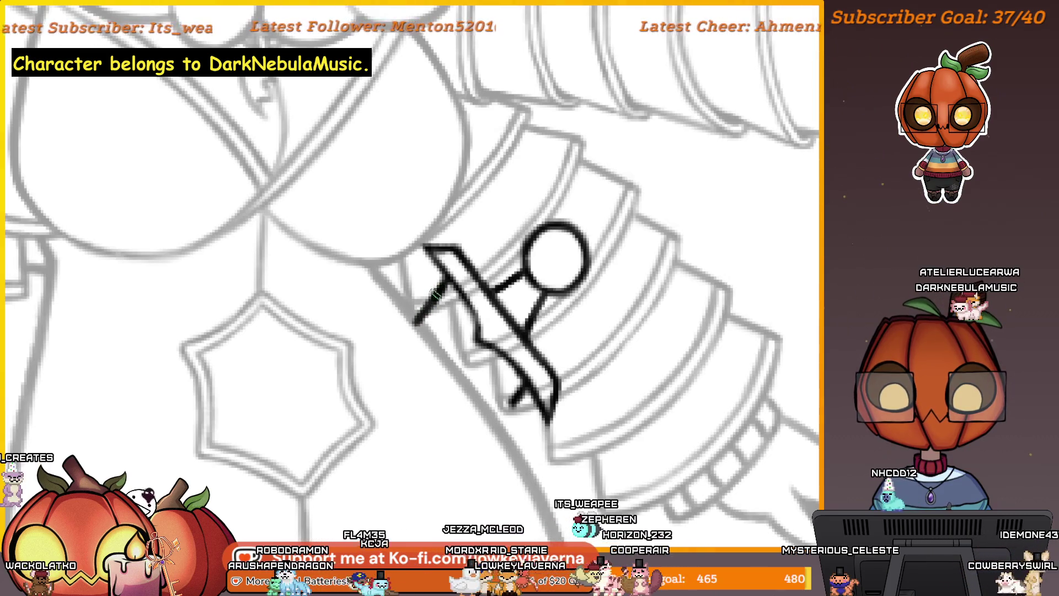
Step: Extend the kunai's lower-left blade stroke further down-left and darken it
drag(544, 346, 580, 288)
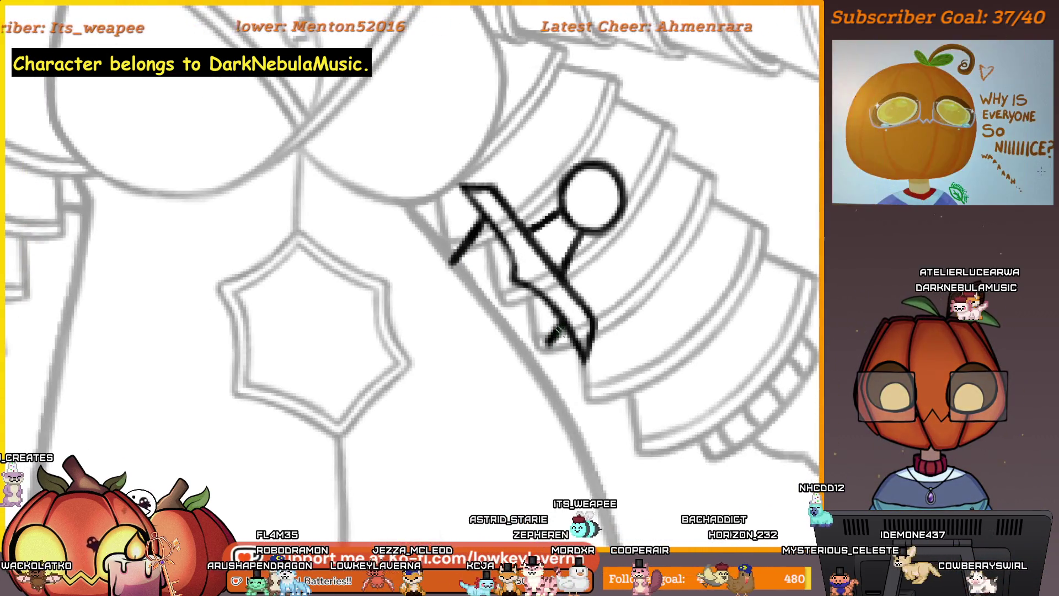
drag(526, 355, 562, 333)
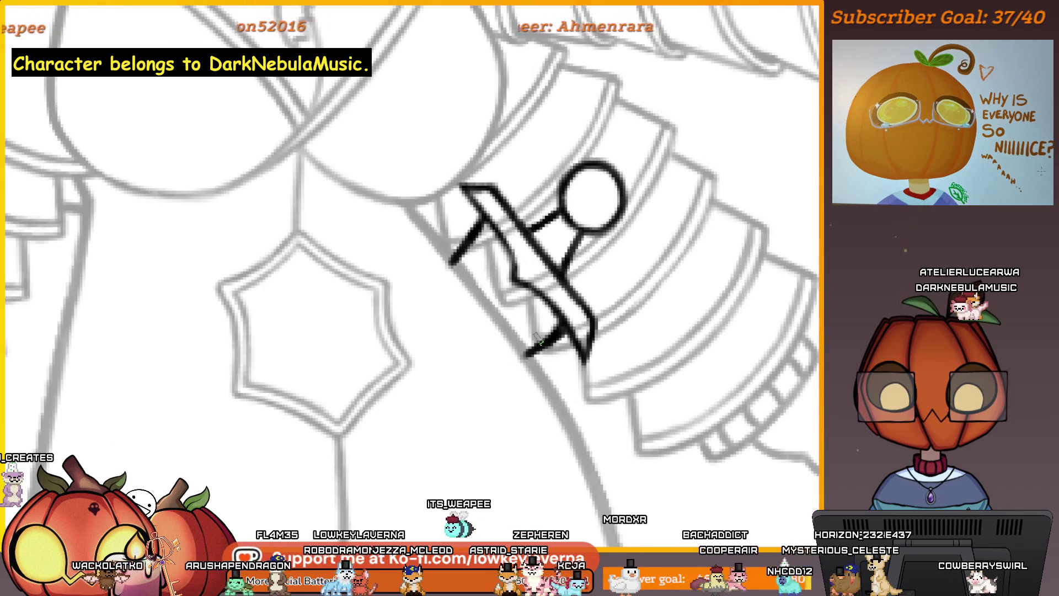
scroll(538, 337, up, 1)
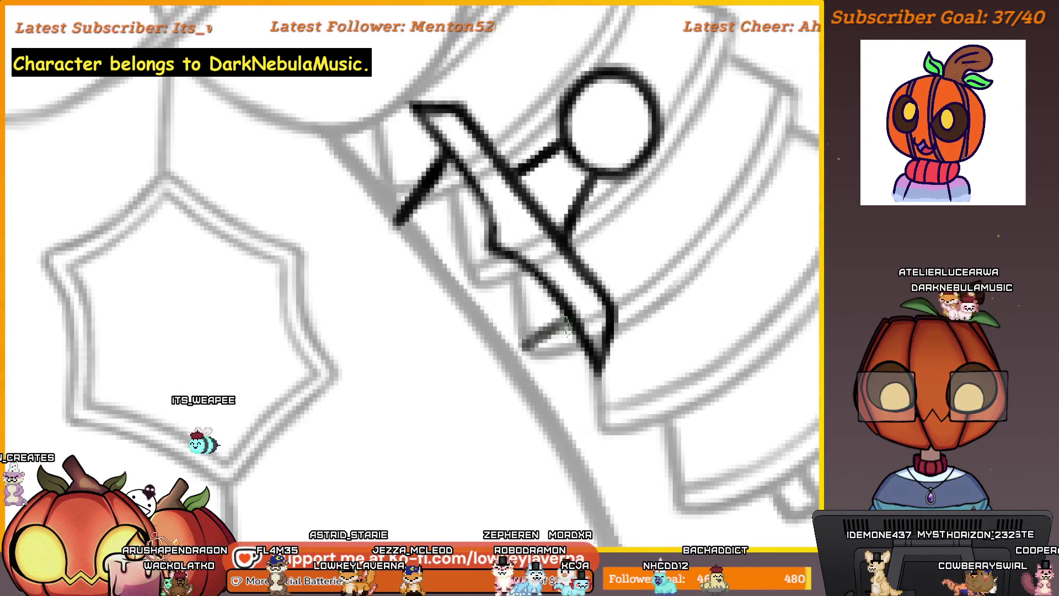
drag(506, 361, 543, 337)
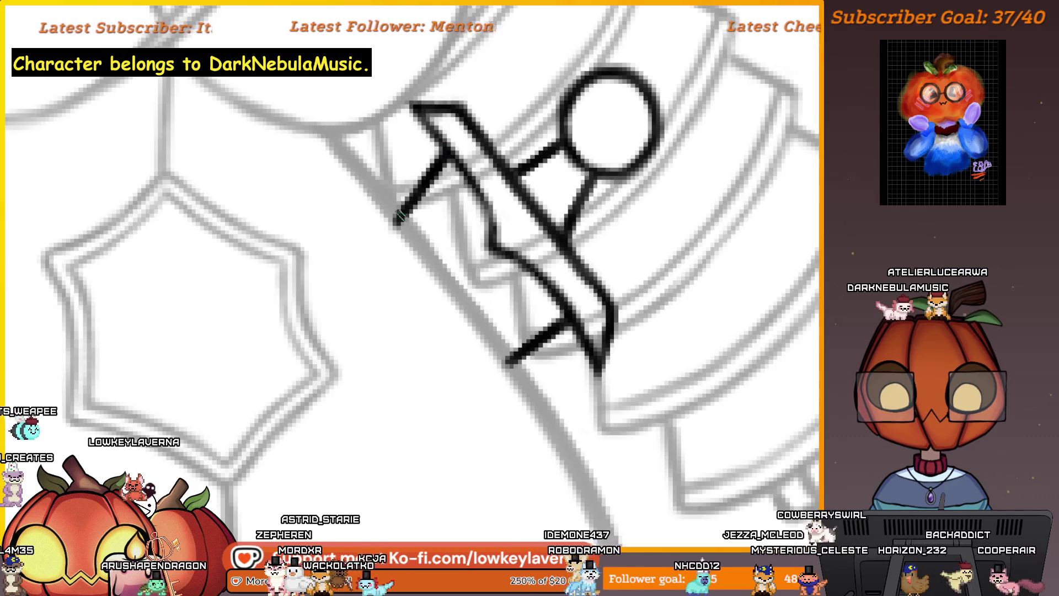
scroll(532, 381, down, 2)
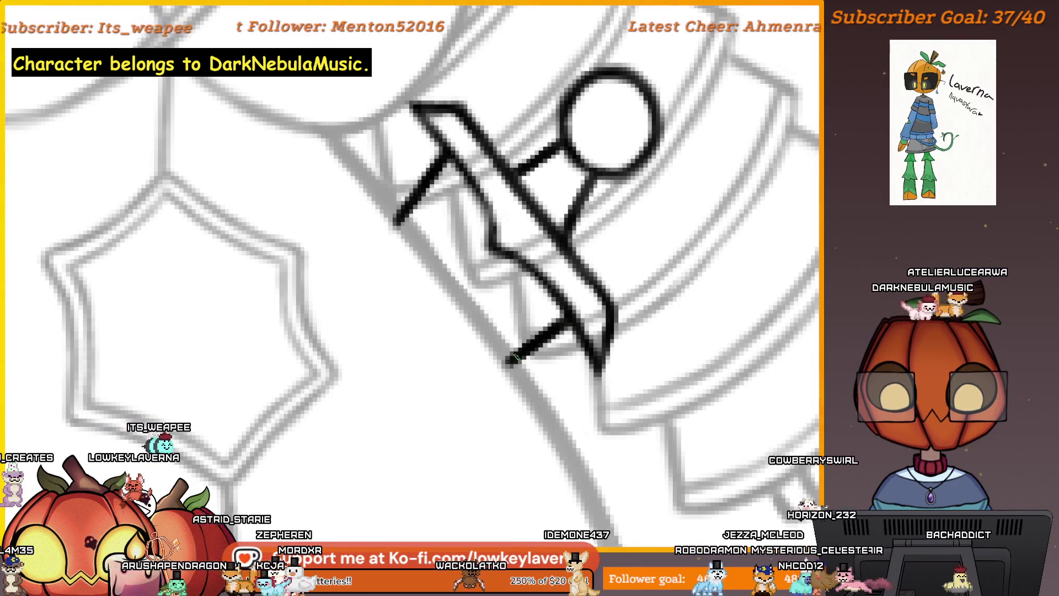
scroll(531, 380, down, 2)
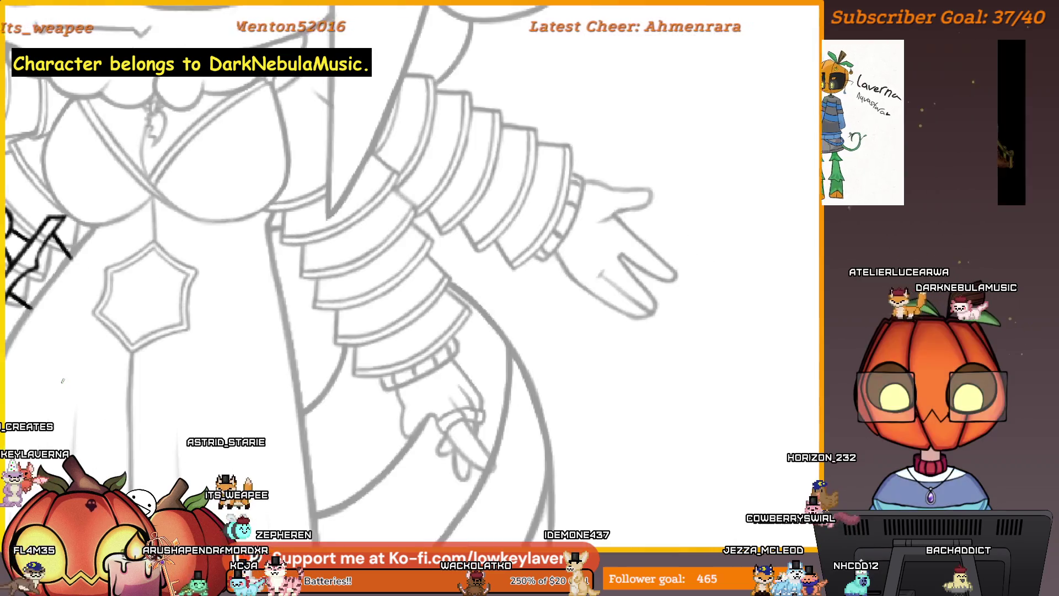
Step: Pan from the torso and right hand back to the kunai doodle on the sleeve
drag(531, 381, 208, 256)
scroll(208, 257, up, 2)
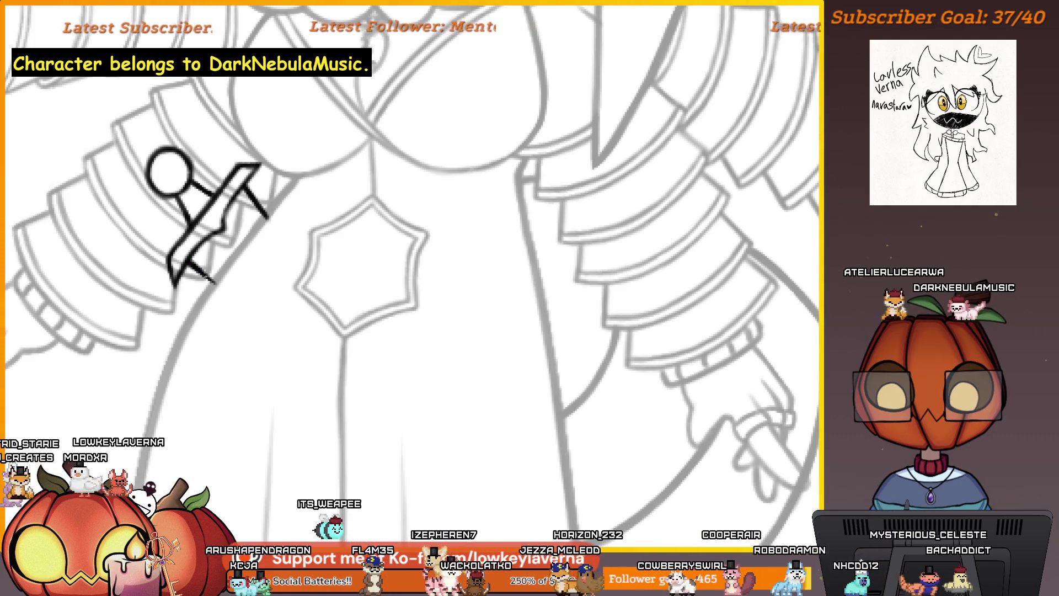
drag(297, 252, 344, 310)
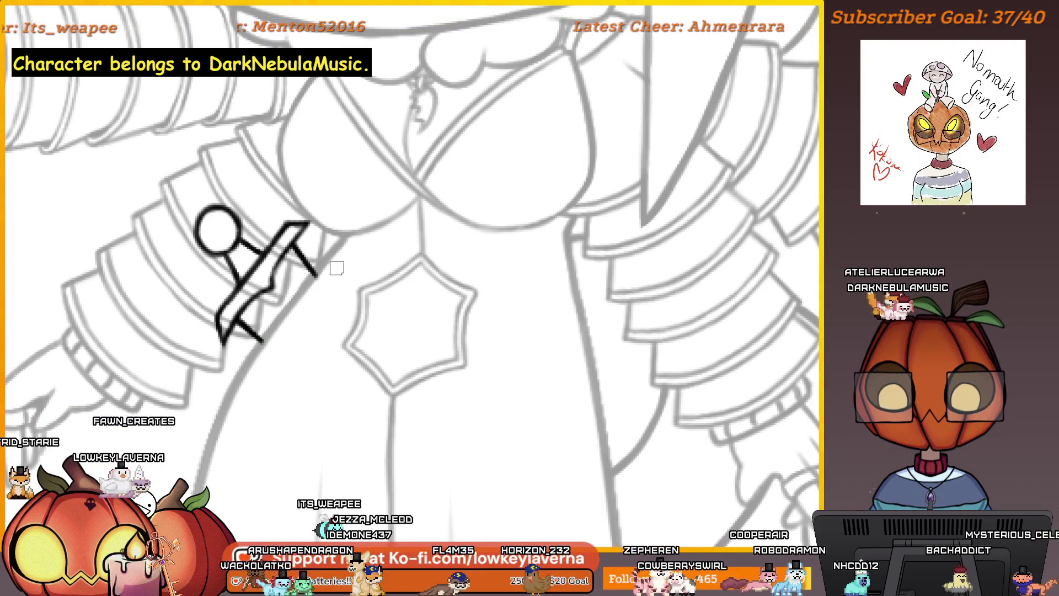
drag(486, 287, 530, 346)
scroll(530, 346, up, 2)
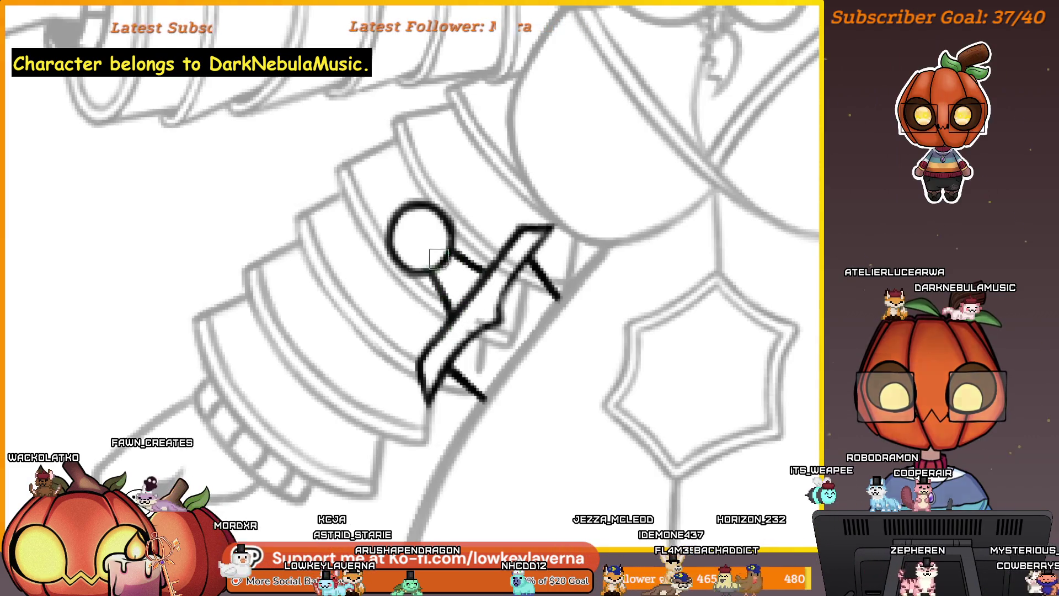
scroll(511, 282, up, 1)
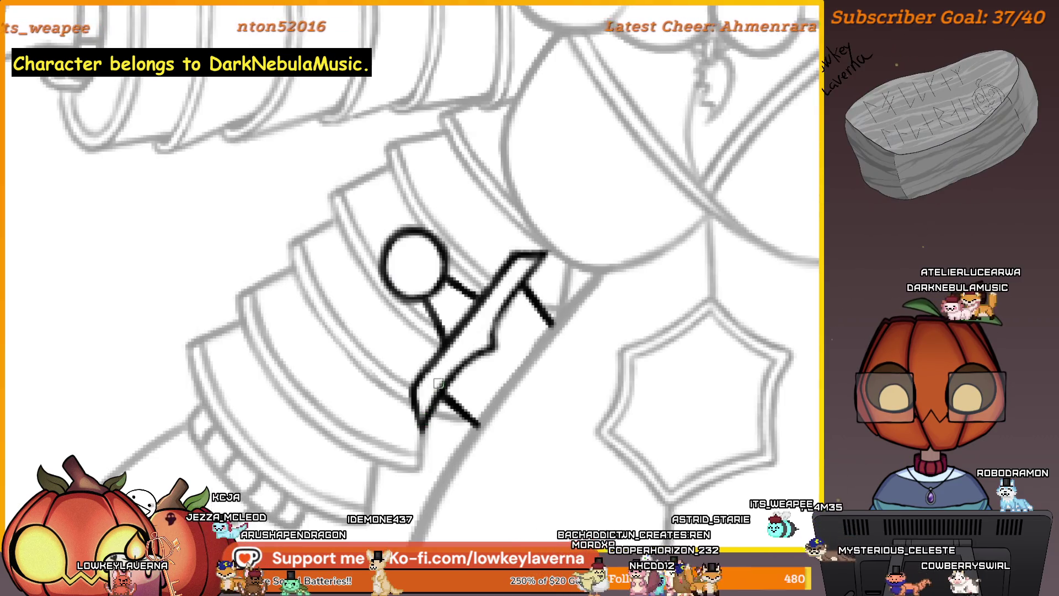
scroll(510, 329, down, 5)
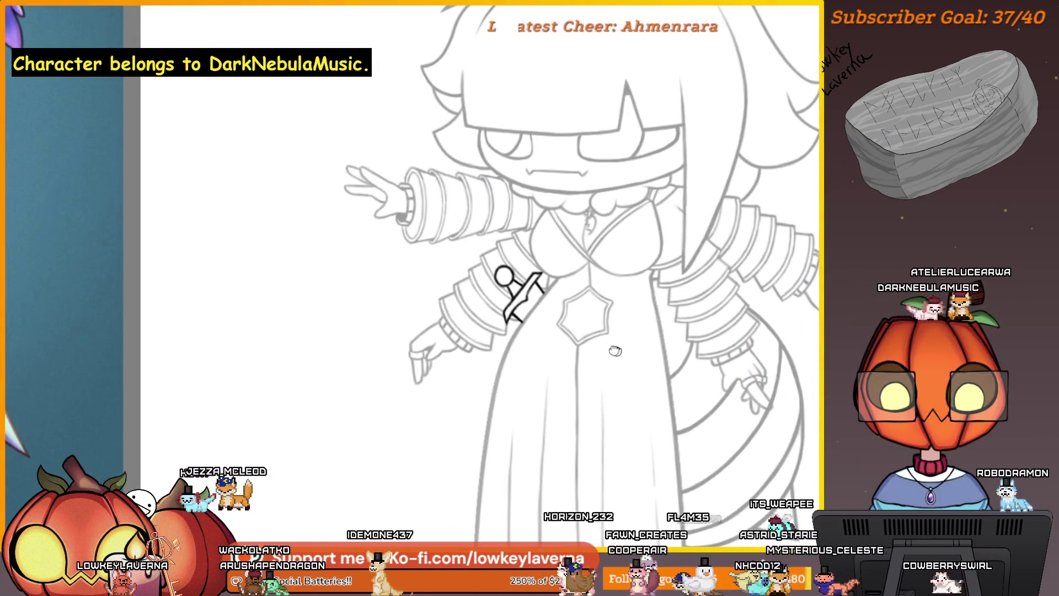
scroll(717, 339, down, 2)
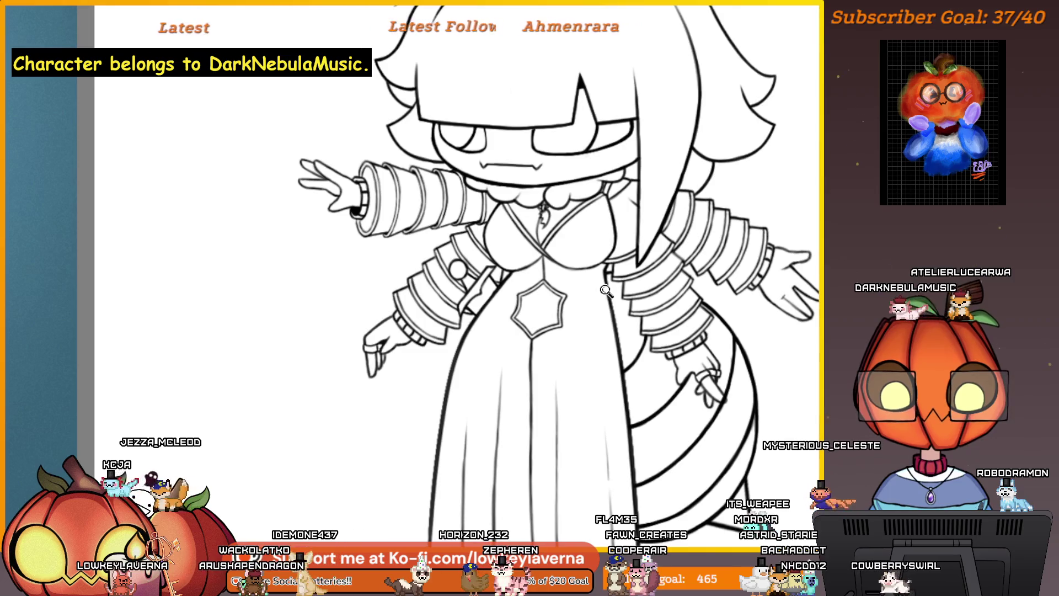
scroll(717, 338, down, 2)
scroll(716, 339, up, 1)
scroll(717, 338, up, 1)
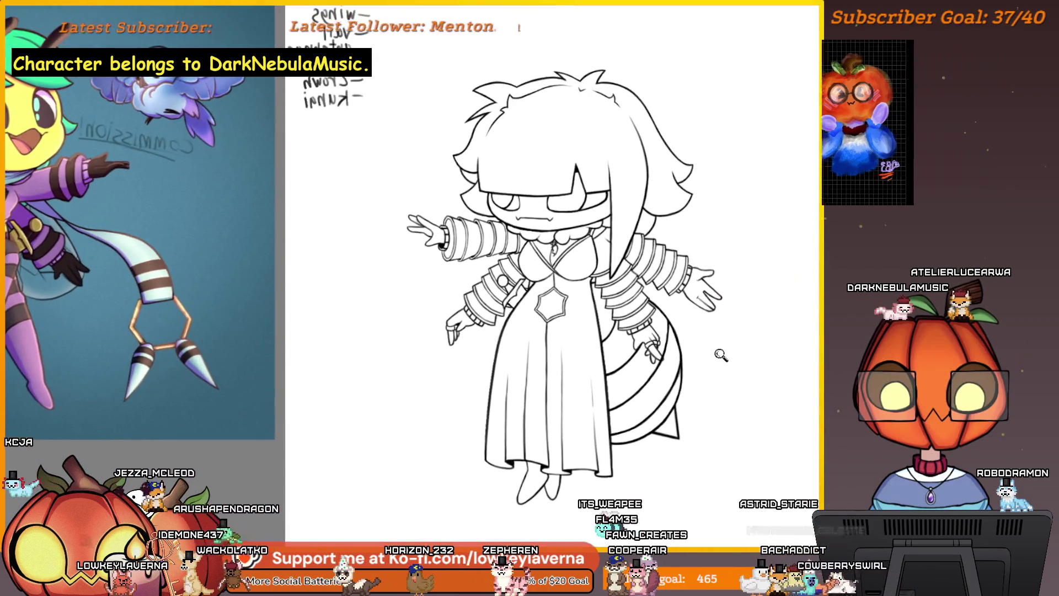
scroll(717, 339, up, 1)
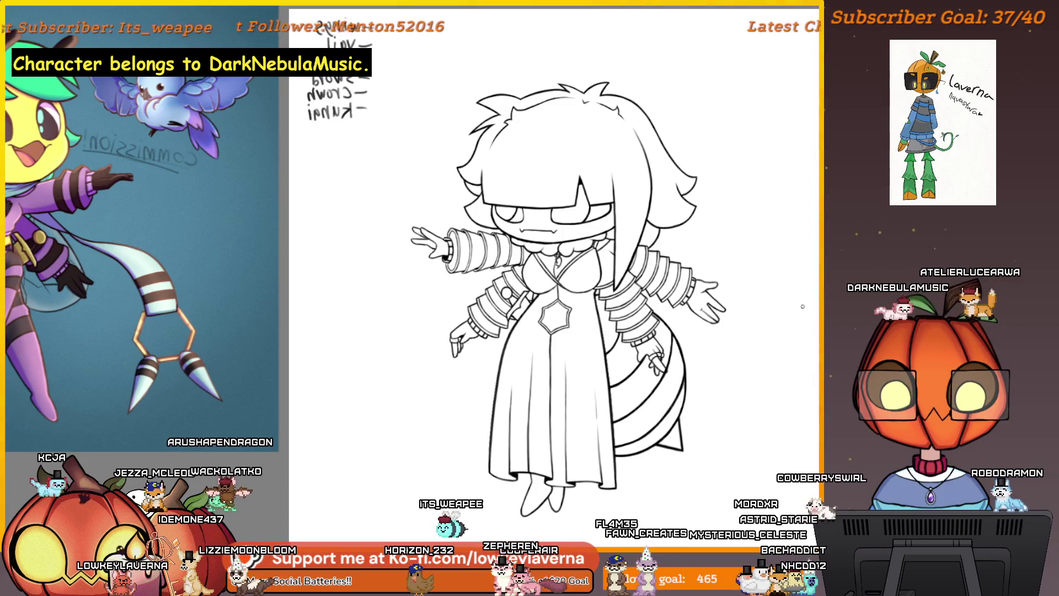
Step: Mirror the view so the notes read correctly and cross Sword off the list
key(m)
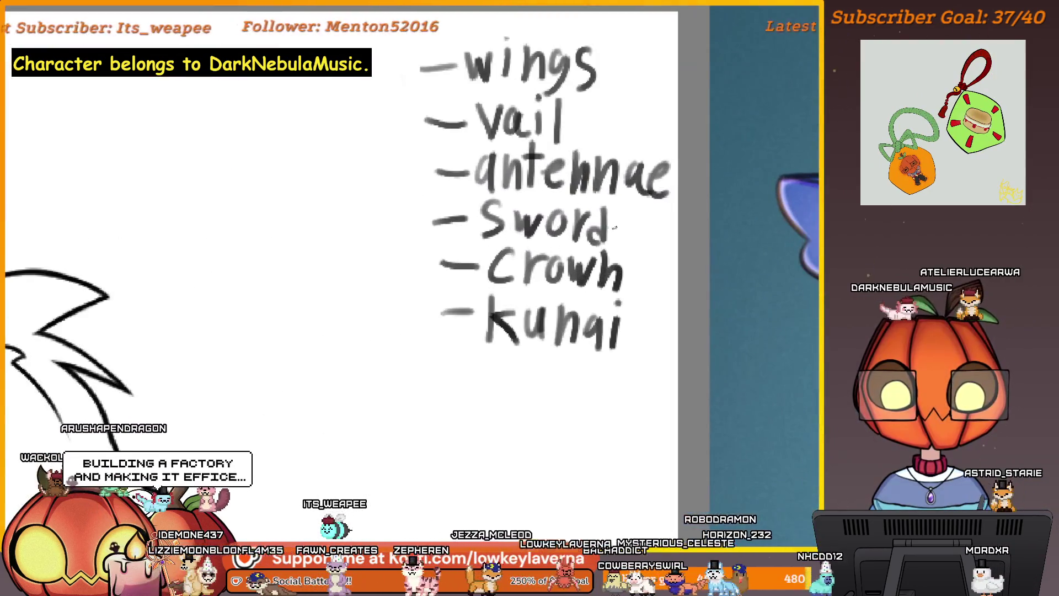
drag(432, 225, 633, 220)
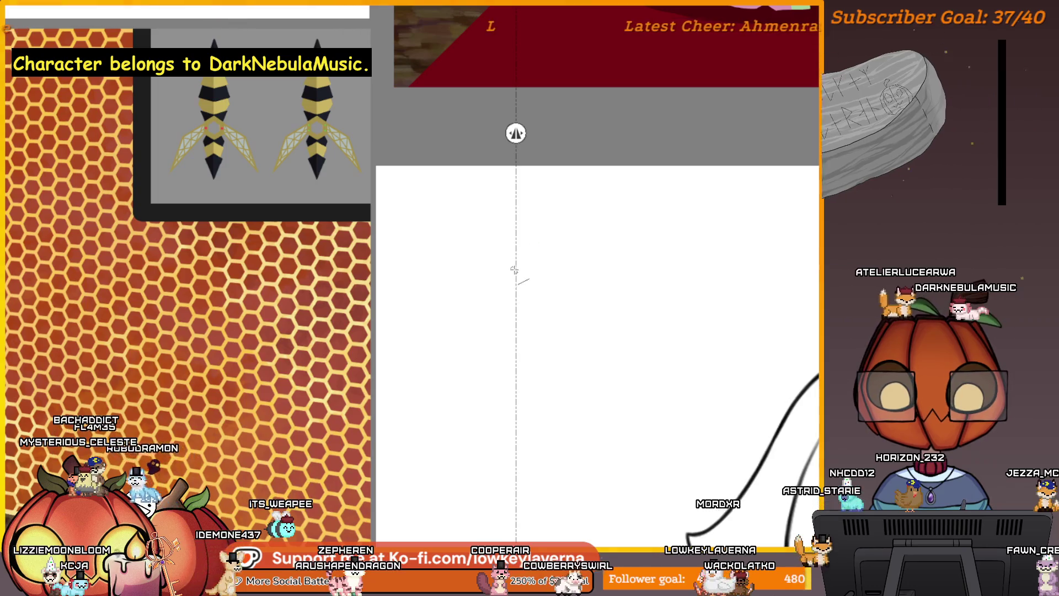
Step: Draw a mirrored inverted V closed into an arrowhead tip, undoing and restoring it
drag(515, 270, 457, 387)
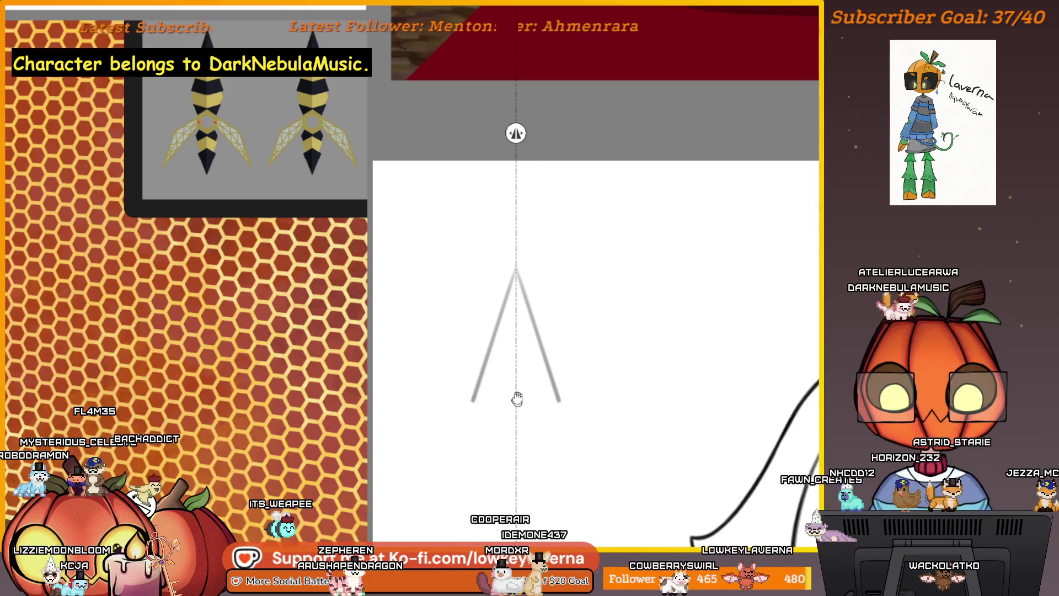
mouse_move(467, 379)
mouse_down()
mouse_move(511, 367)
mouse_move(468, 380)
mouse_up()
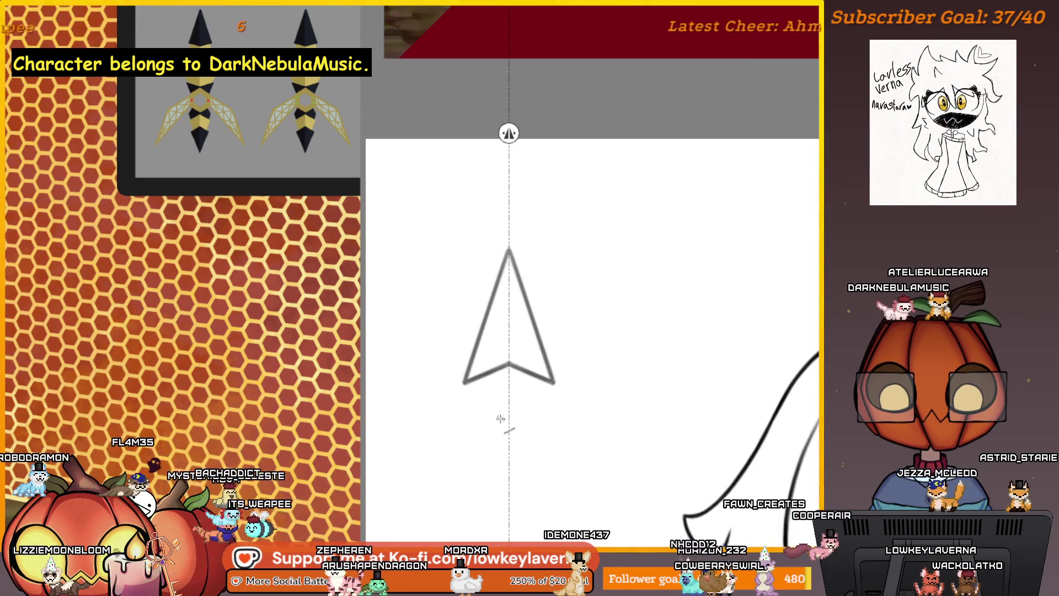
key(Delete)
key(ctrl+z)
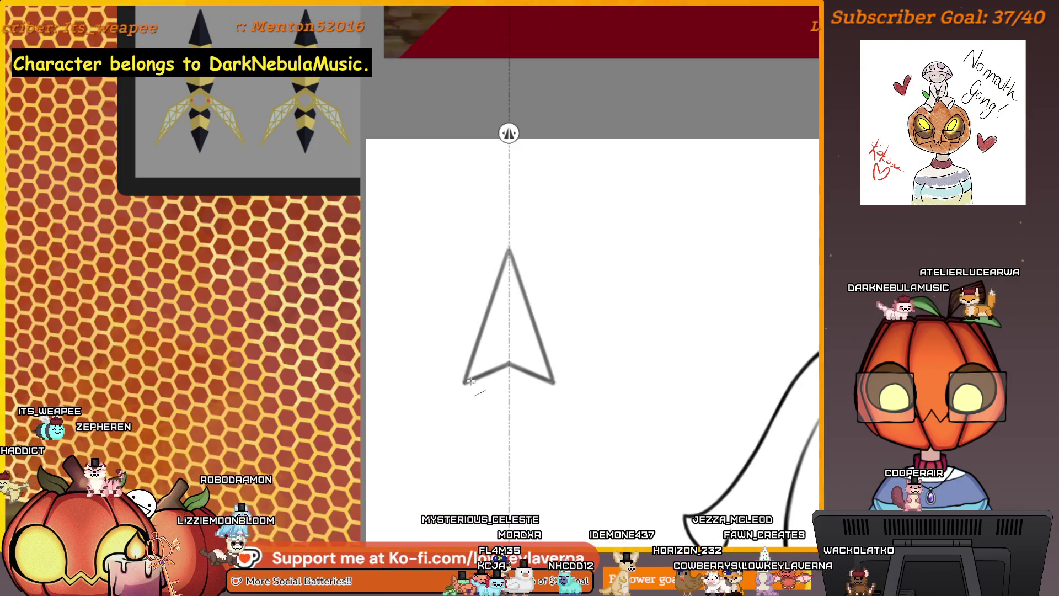
Step: Add a second chevron tier beneath the arrowhead and extend its sides downward
mouse_move(469, 382)
mouse_down()
mouse_move(452, 439)
mouse_move(501, 397)
mouse_up()
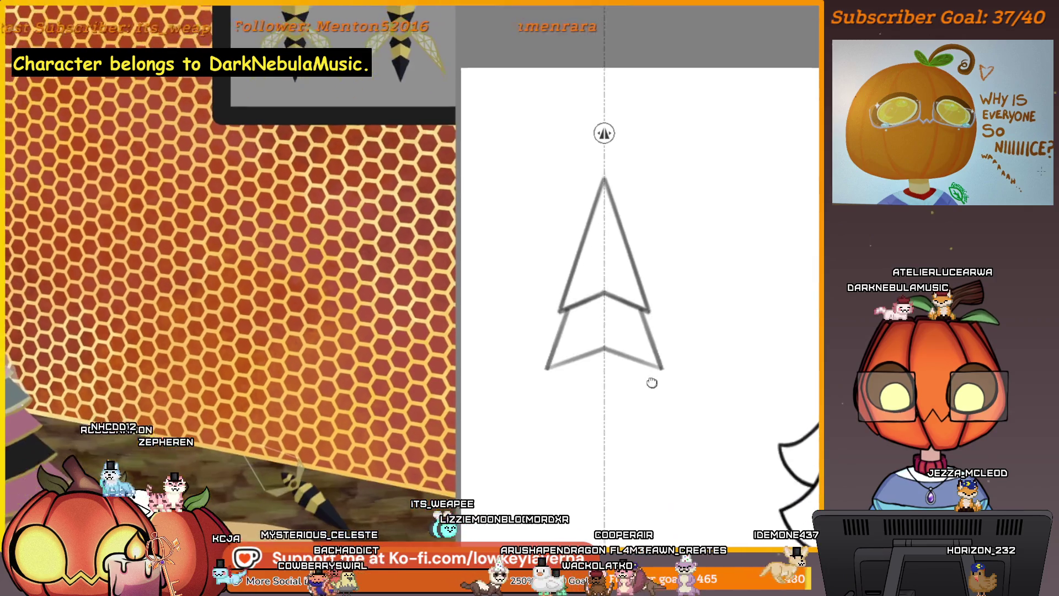
drag(656, 357, 656, 403)
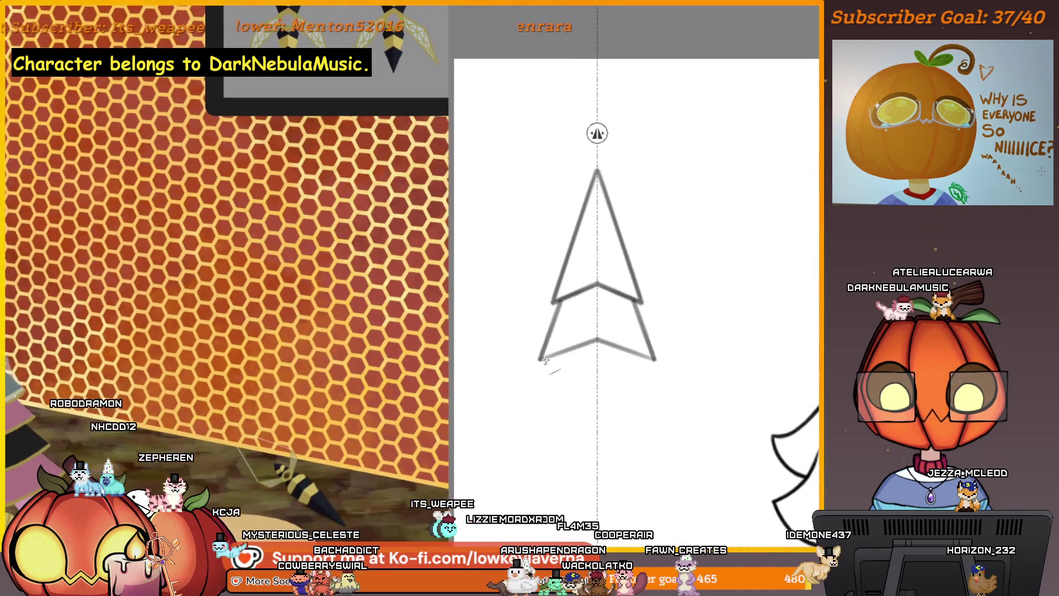
Step: Extend the lower tier's mirrored side lines downward, undoing the stray bottom strokes
mouse_move(540, 360)
mouse_down()
mouse_move(544, 411)
mouse_move(537, 406)
mouse_up()
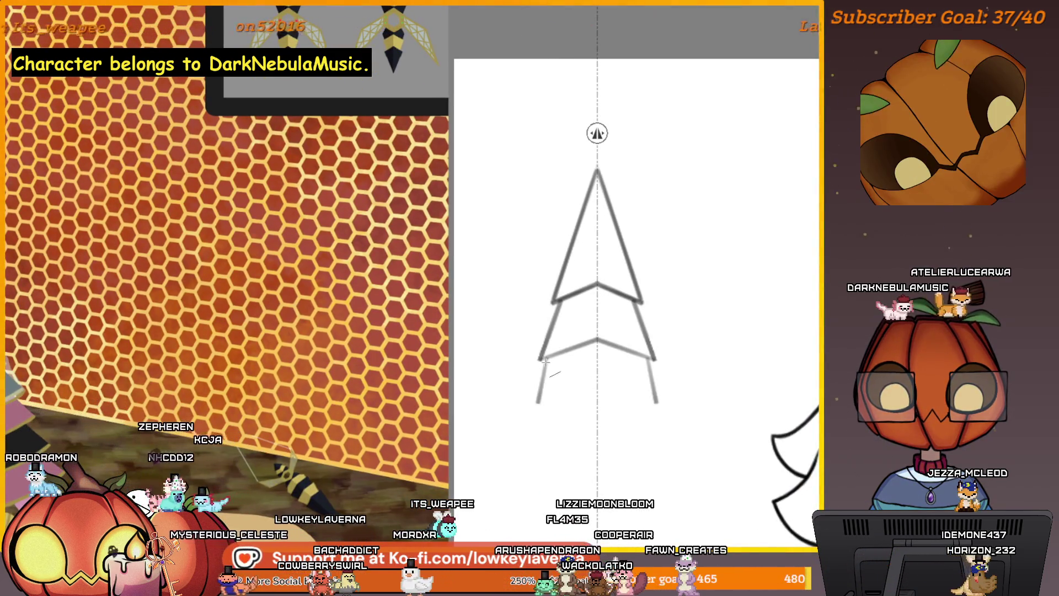
drag(651, 358, 661, 405)
drag(539, 360, 534, 405)
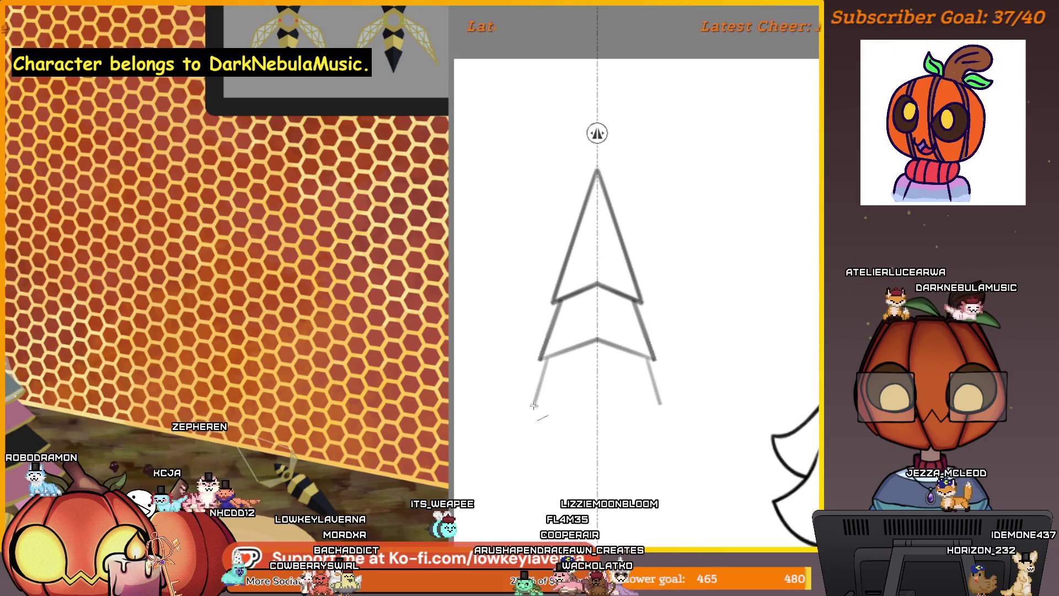
drag(598, 393, 659, 400)
key(ctrl+z)
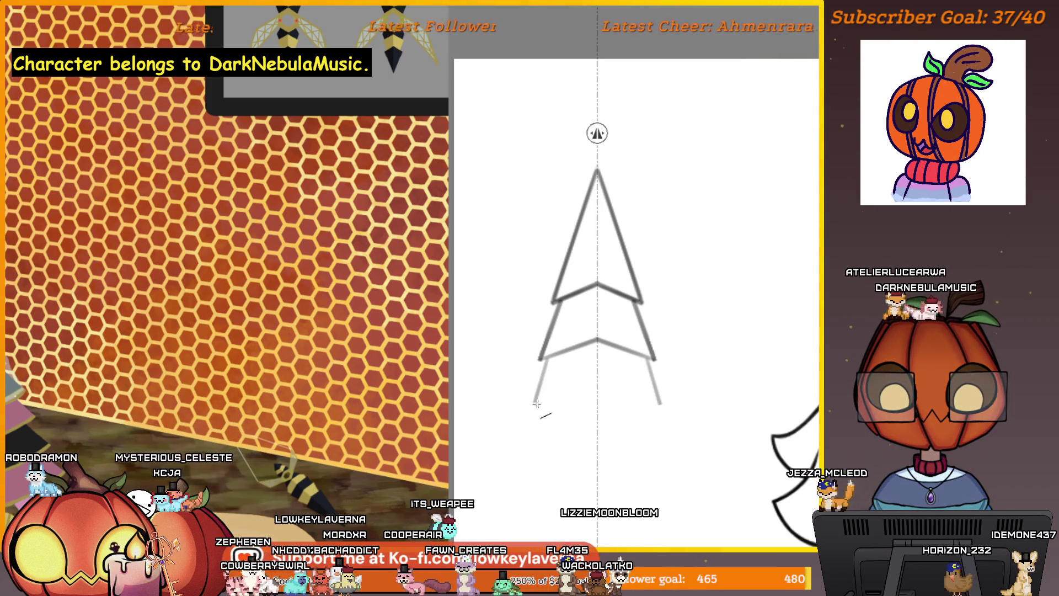
key(ctrl+z)
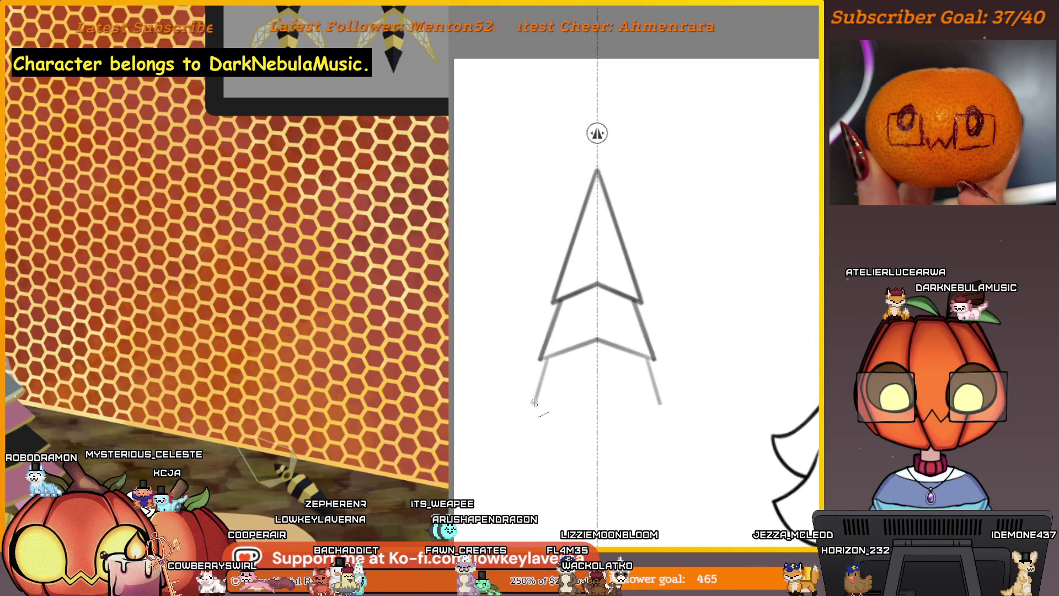
scroll(629, 390, down, 3)
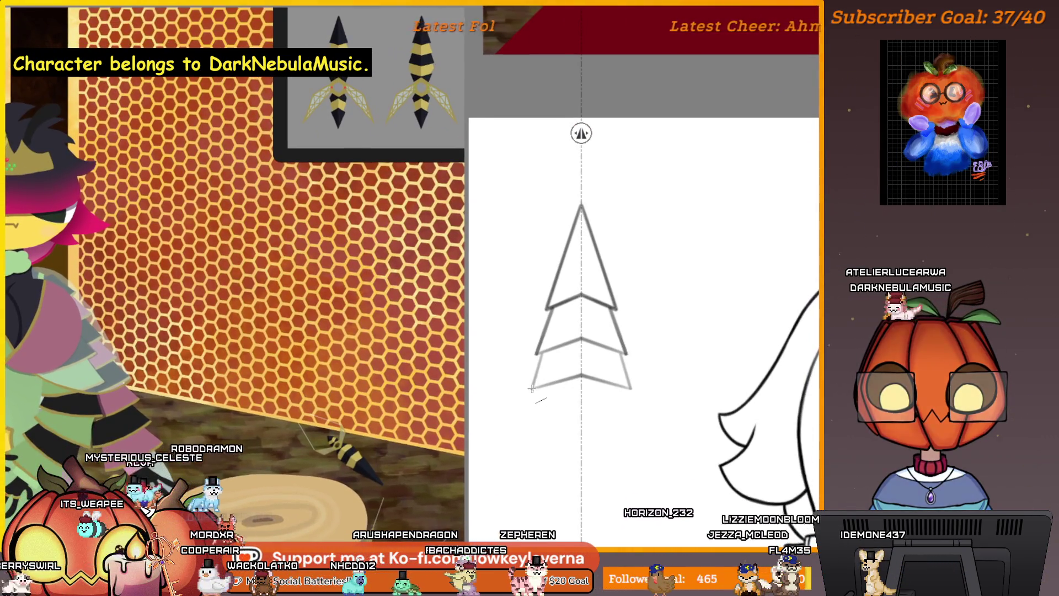
Step: Draw converging diagonals beneath the bottom tier so it closes toward a point
drag(531, 390, 559, 408)
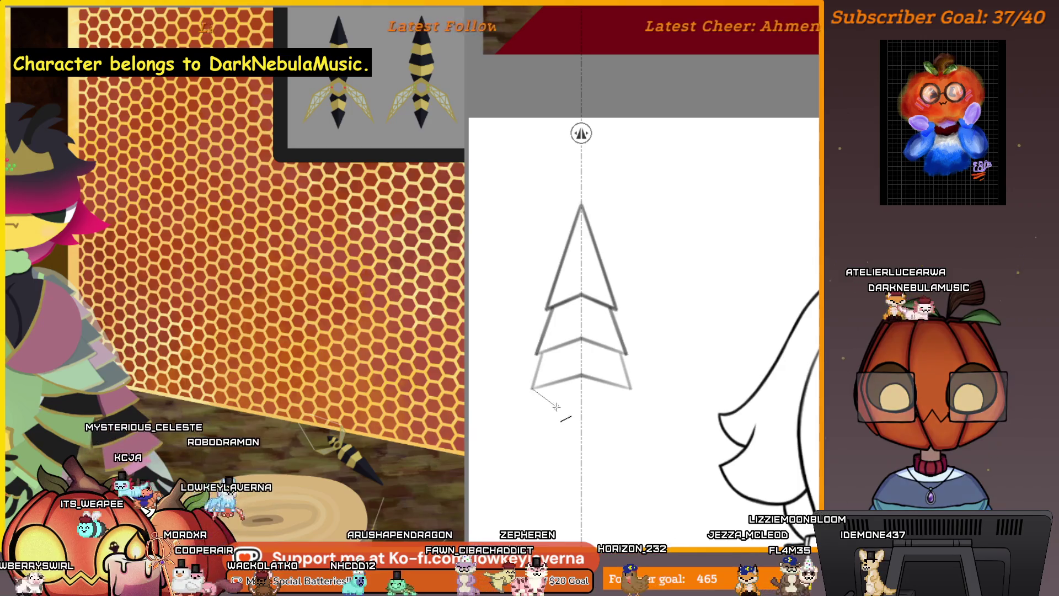
drag(631, 391, 589, 404)
key(ctrl+z)
key(ctrl+z)
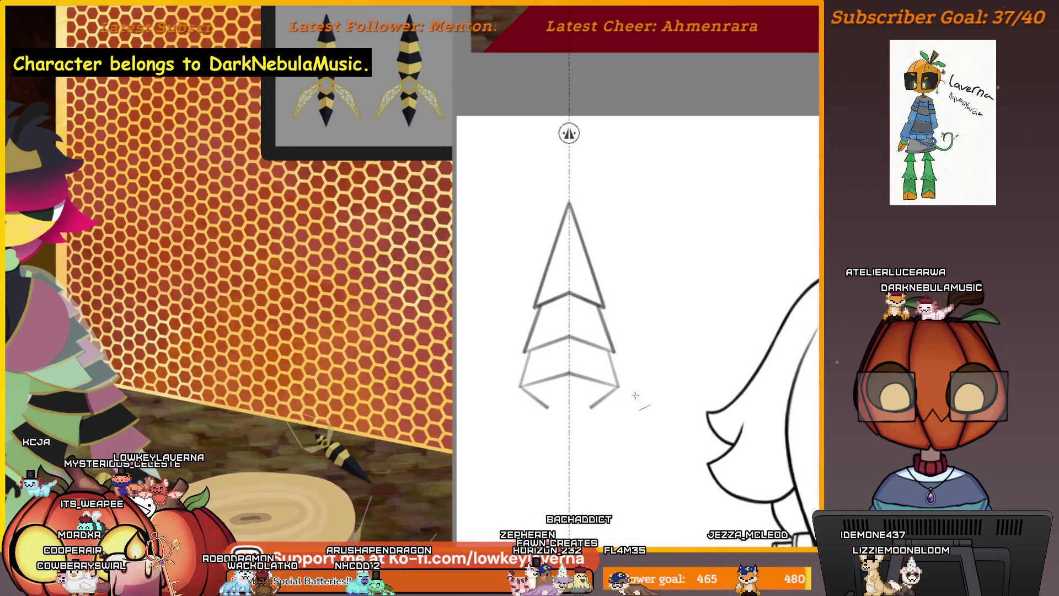
drag(521, 385, 539, 407)
drag(618, 385, 599, 407)
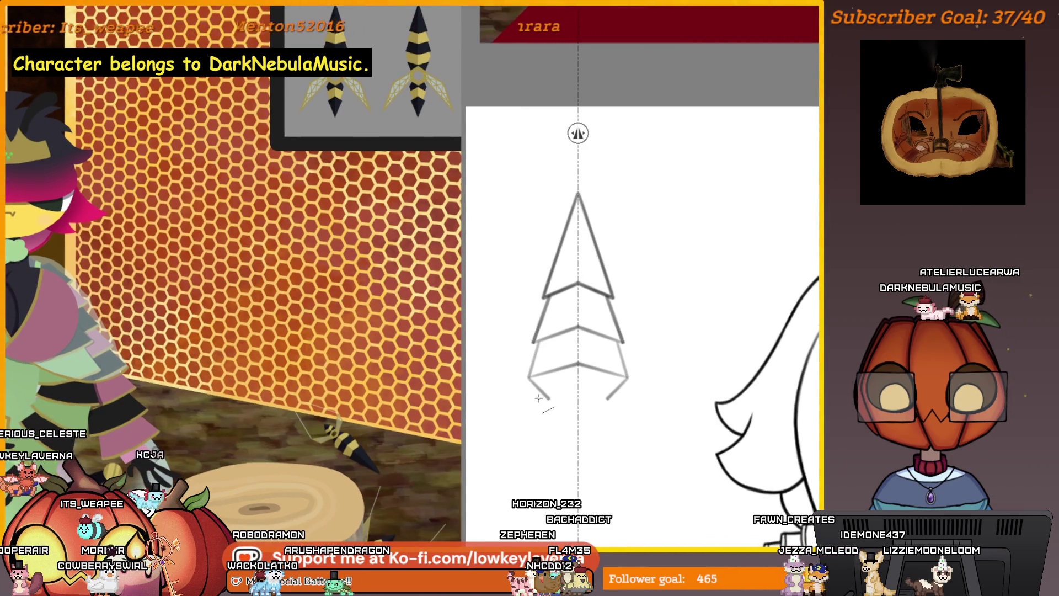
drag(570, 407, 622, 392)
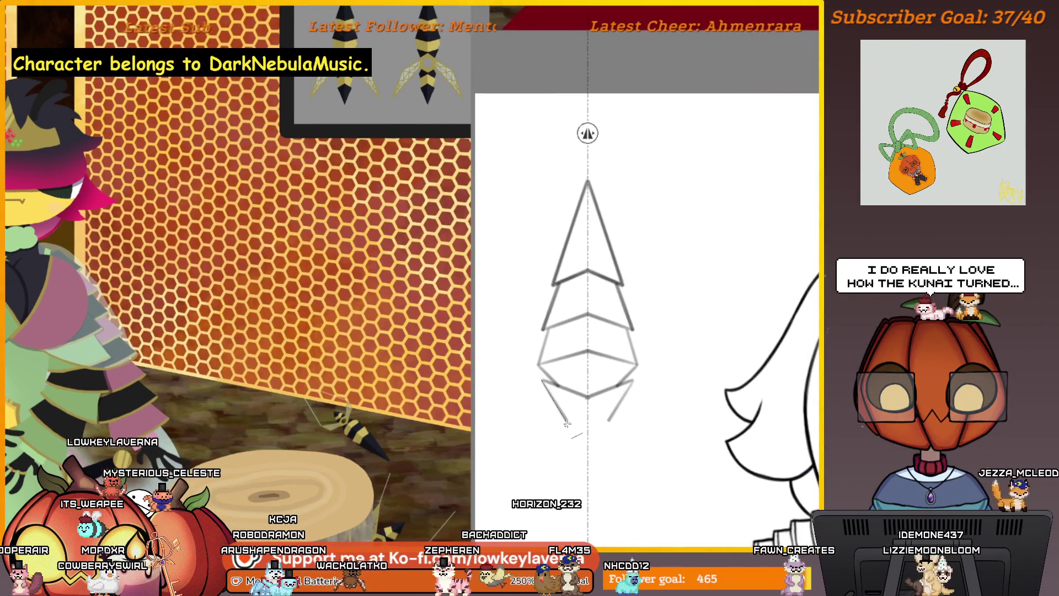
drag(622, 405, 610, 396)
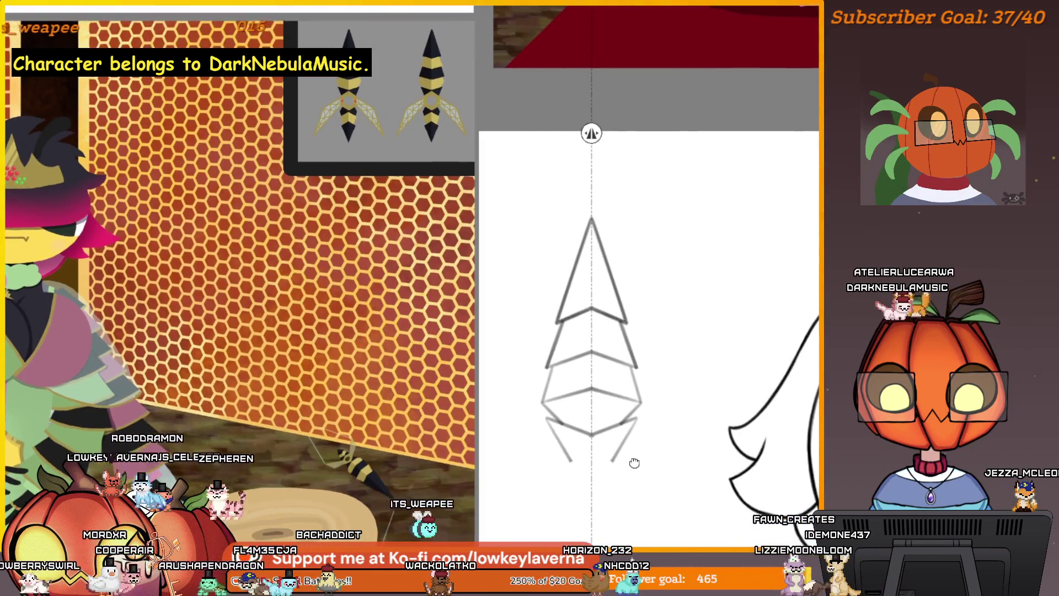
Step: Try short, diagonal and vertical lower strokes for the handle, undoing each attempt
key(ctrl+z)
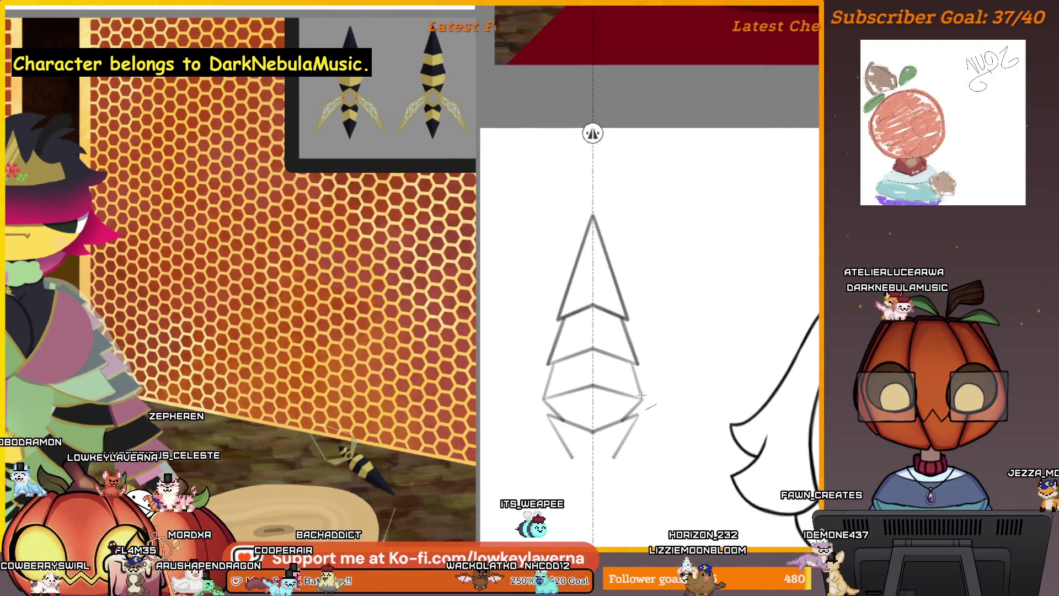
key(ctrl+z)
mouse_move(628, 433)
mouse_down()
mouse_move(637, 428)
mouse_move(594, 439)
mouse_up()
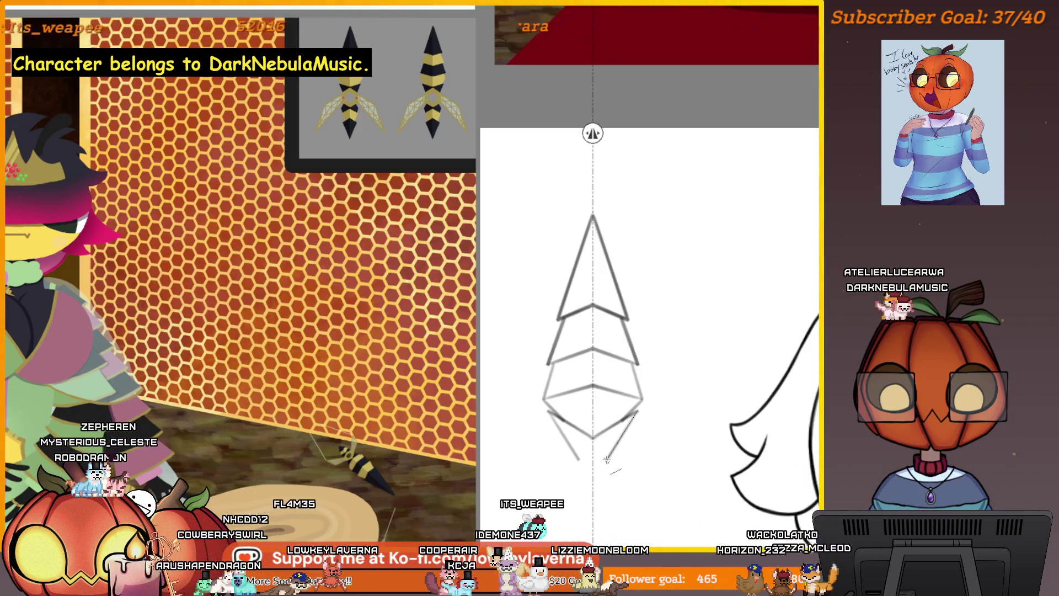
key(ctrl+z)
key(ctrl+z)
drag(551, 414, 566, 464)
drag(636, 414, 621, 464)
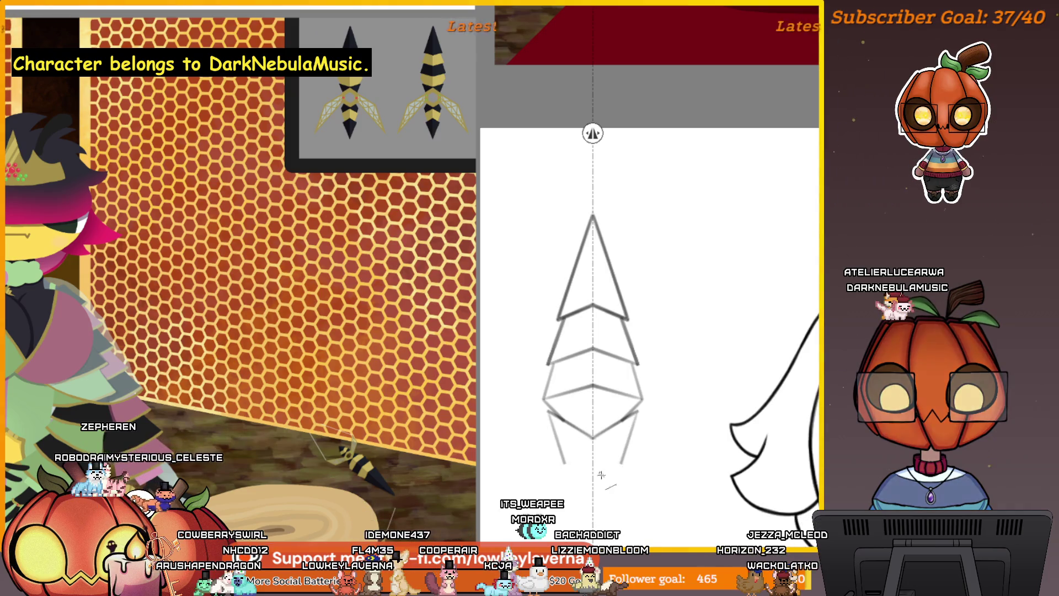
key(ctrl+z)
key(ctrl+z)
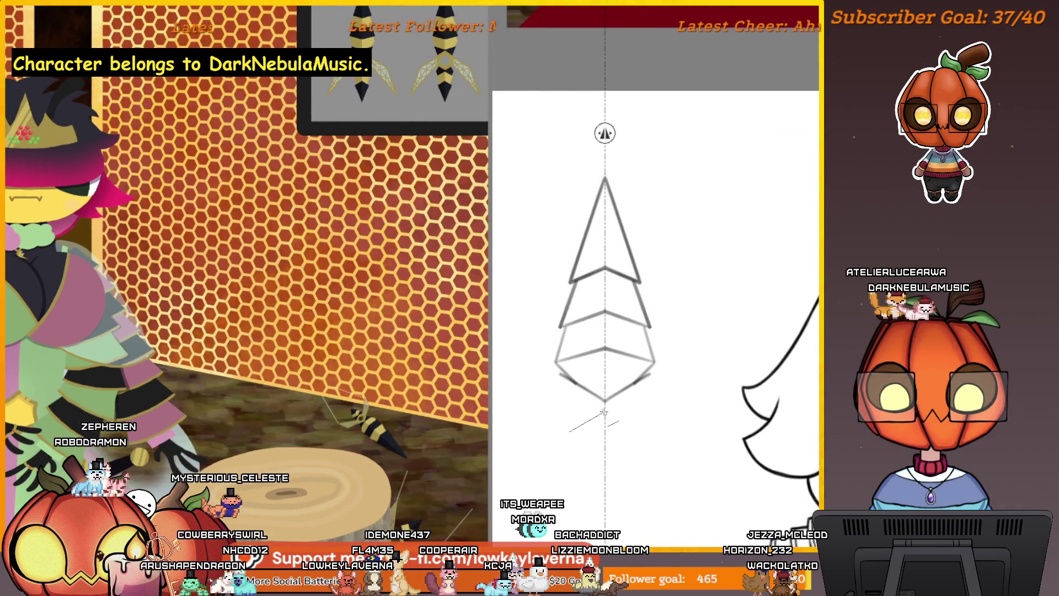
Step: Settle on a diagonal from the centre line down-left, forming the crossed X below the blade
drag(569, 430, 604, 411)
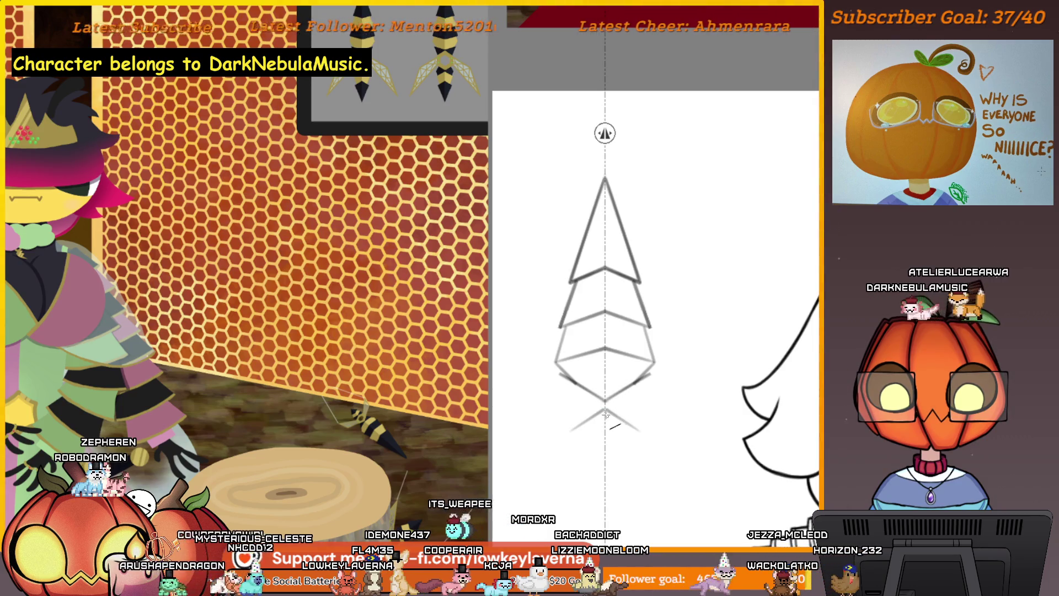
key(ctrl+z)
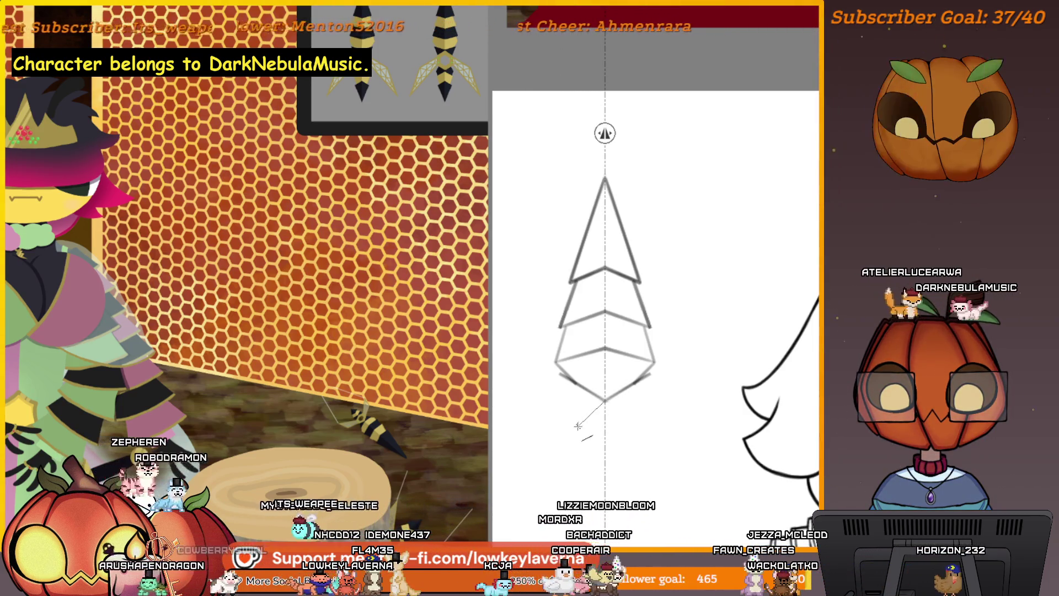
mouse_move(605, 403)
mouse_down()
mouse_move(563, 435)
mouse_move(567, 424)
mouse_move(567, 468)
mouse_move(597, 469)
mouse_up()
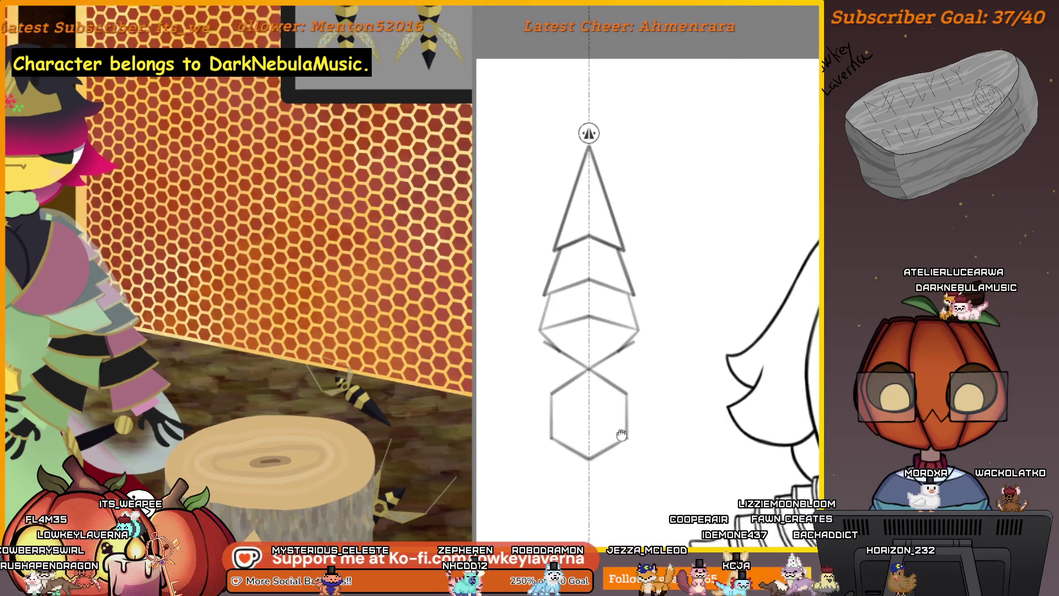
Step: Trace the inner hexagon and extend the outer hexagon's sides up to close its top
drag(589, 452, 609, 445)
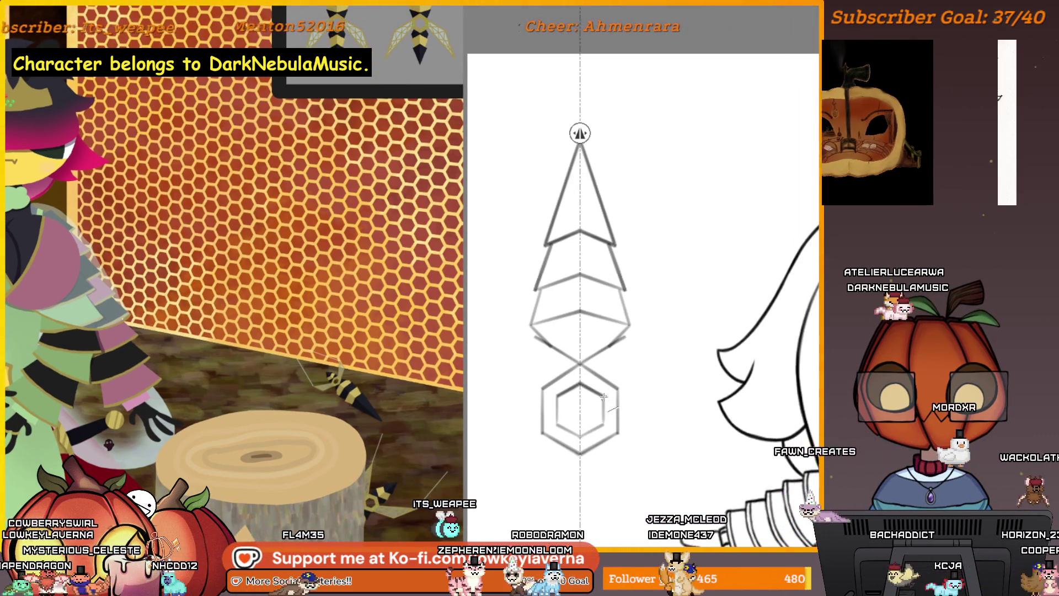
drag(603, 397, 582, 436)
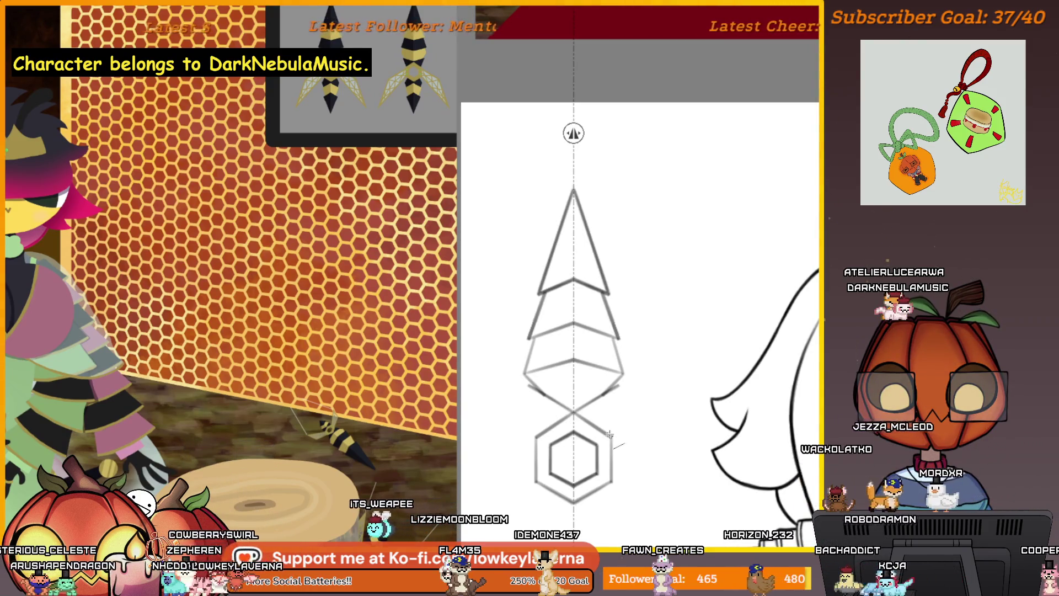
drag(609, 432, 643, 399)
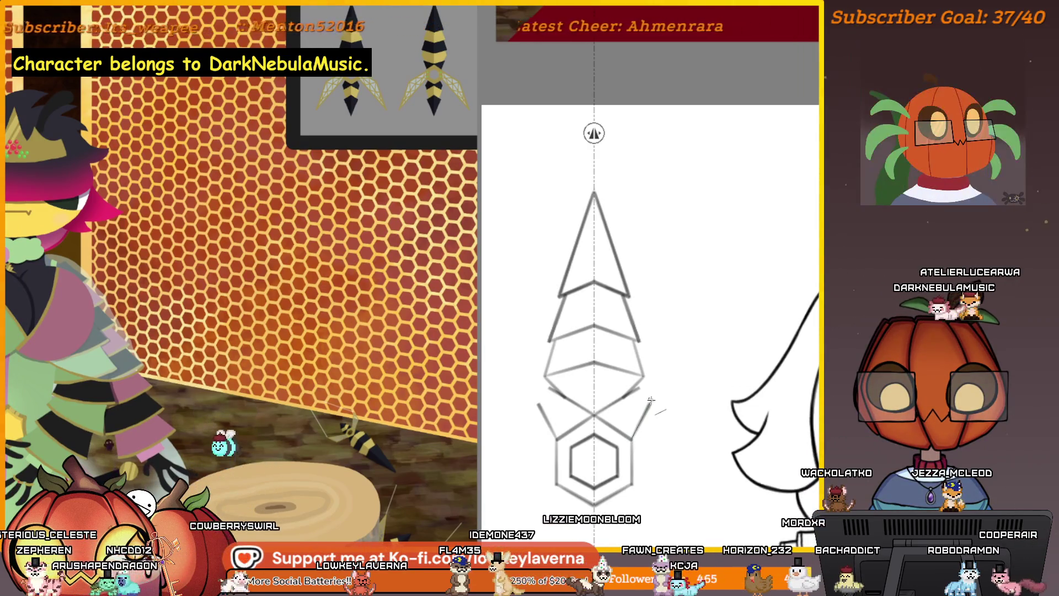
drag(651, 400, 621, 403)
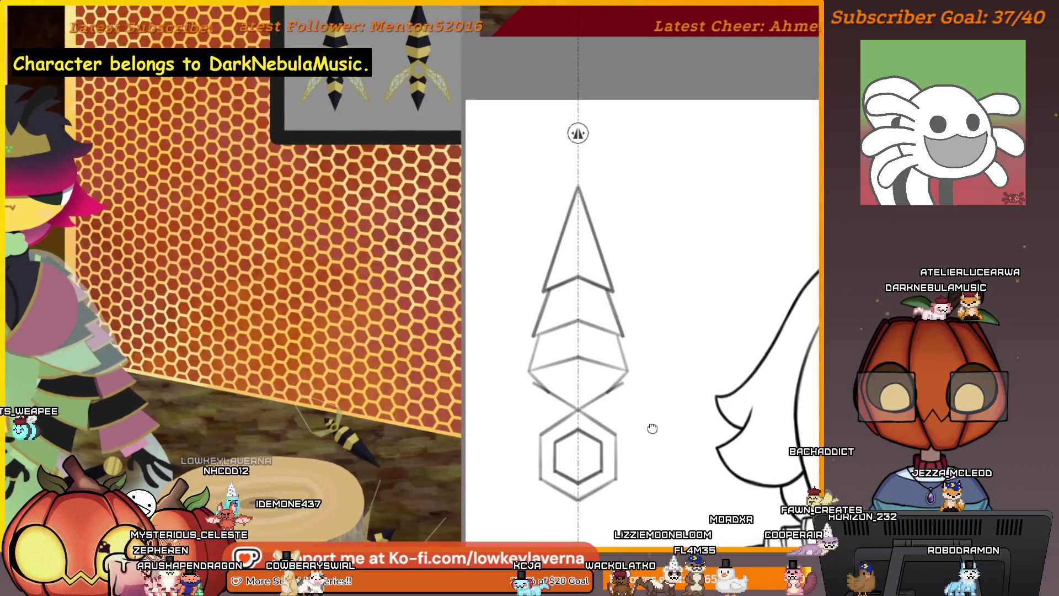
Step: Add a darkened diagonal flare stroke beside the blade, mirrored on both sides
drag(616, 432, 635, 383)
drag(617, 431, 634, 383)
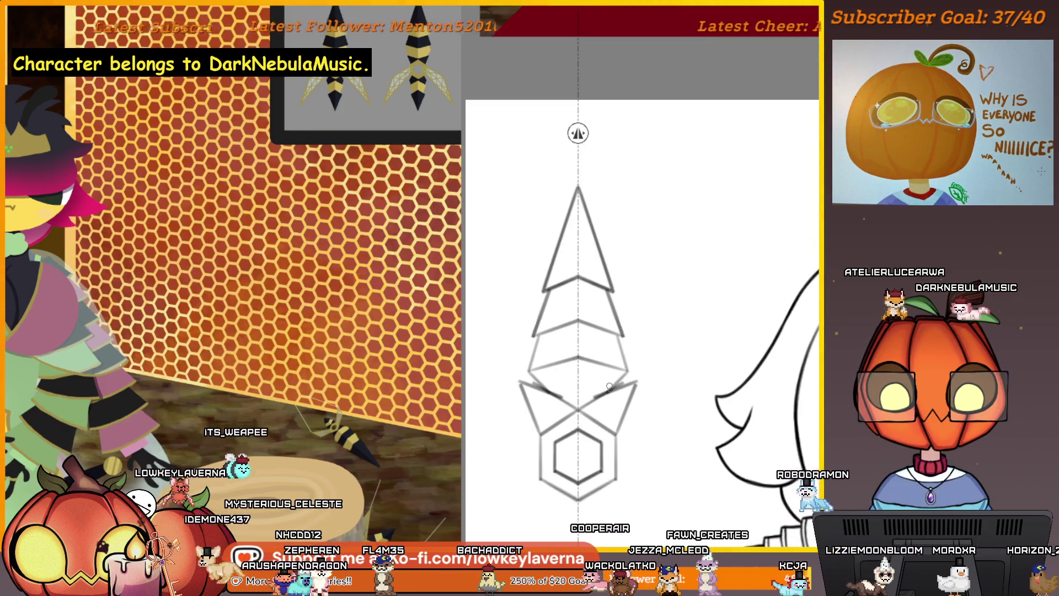
scroll(610, 386, up, 3)
scroll(586, 389, up, 1)
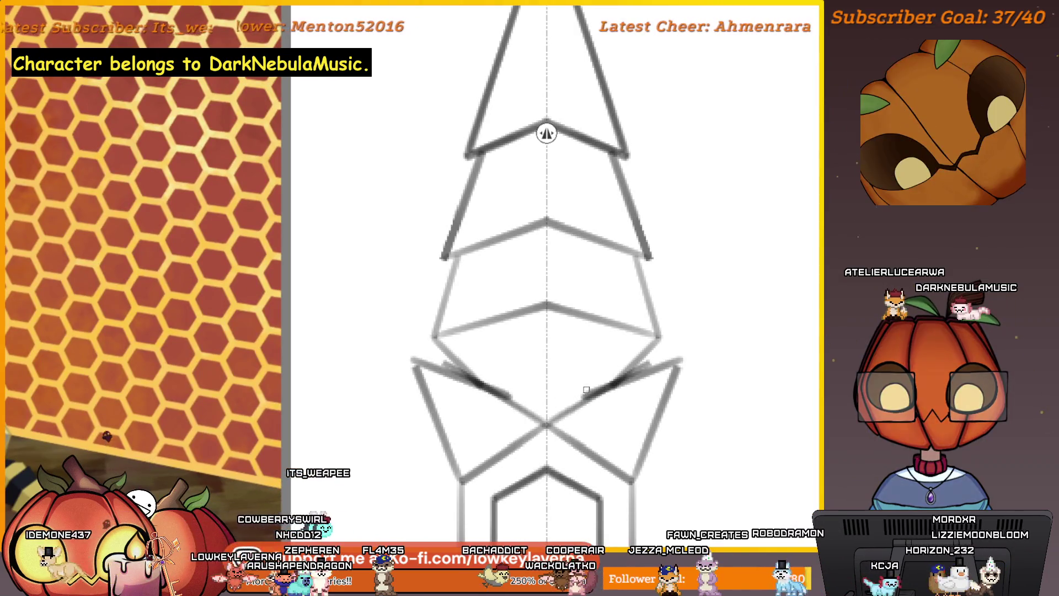
scroll(699, 341, down, 2)
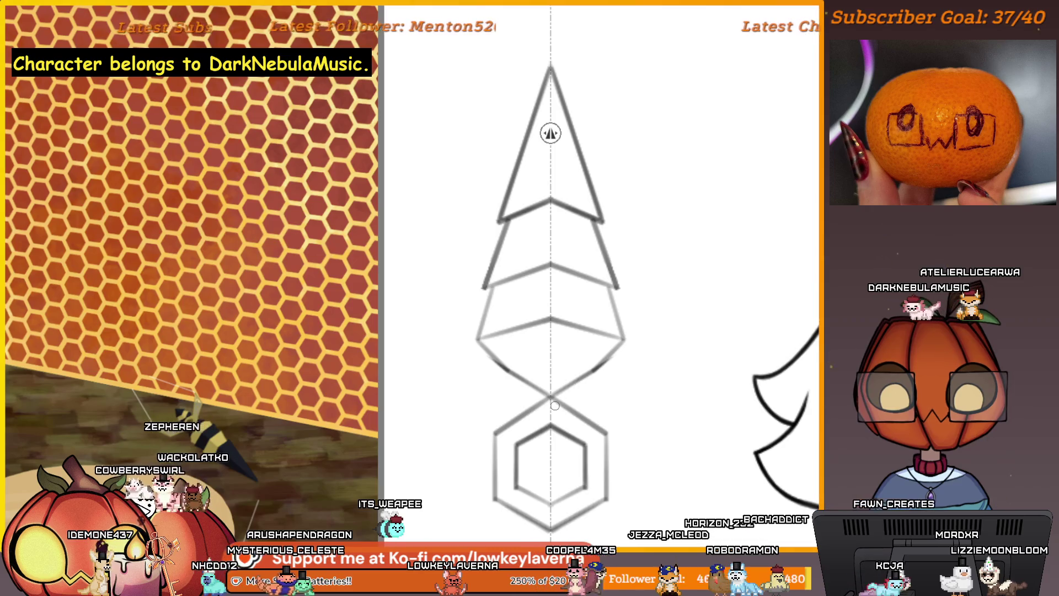
Step: Redraw the lower-right diamond edges from the bottom point up to the blade, mirrored
drag(623, 339, 550, 396)
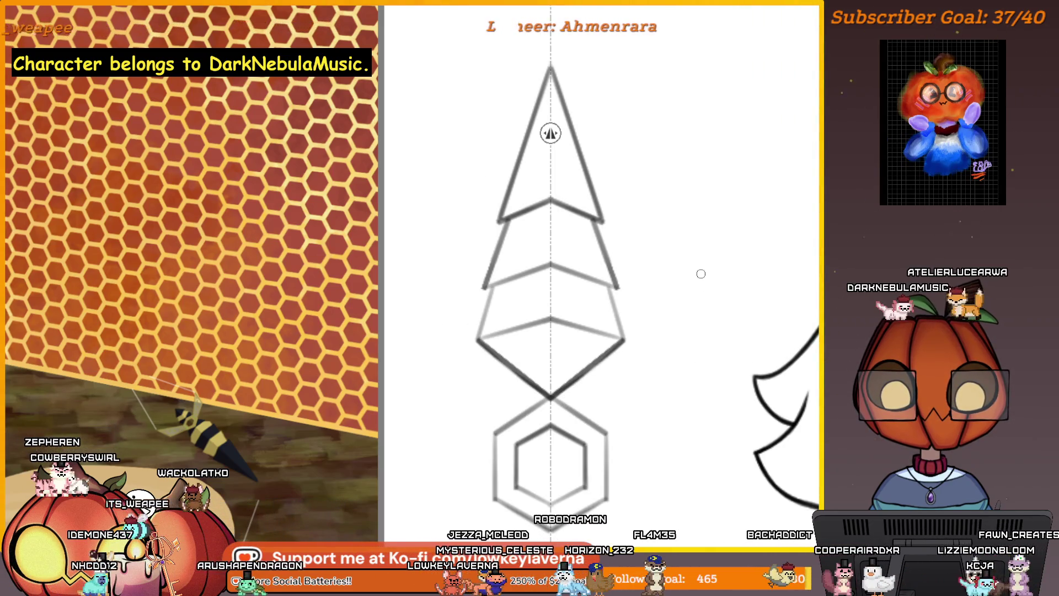
drag(550, 398, 627, 349)
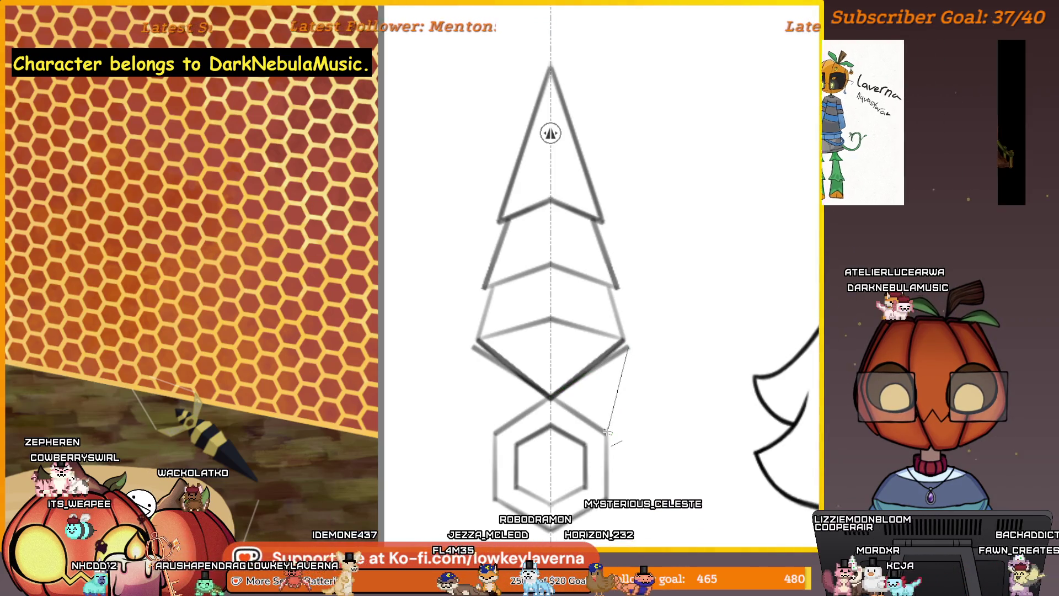
scroll(638, 404, down, 2)
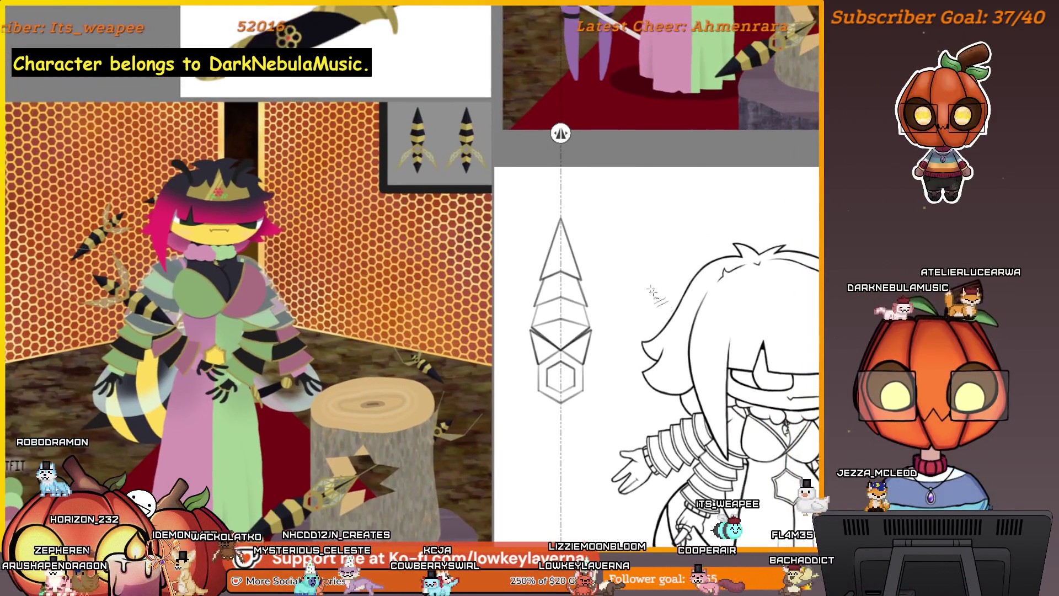
Step: Scale the kunai sketch down and move it onto the centre symmetry guide
drag(593, 403, 566, 334)
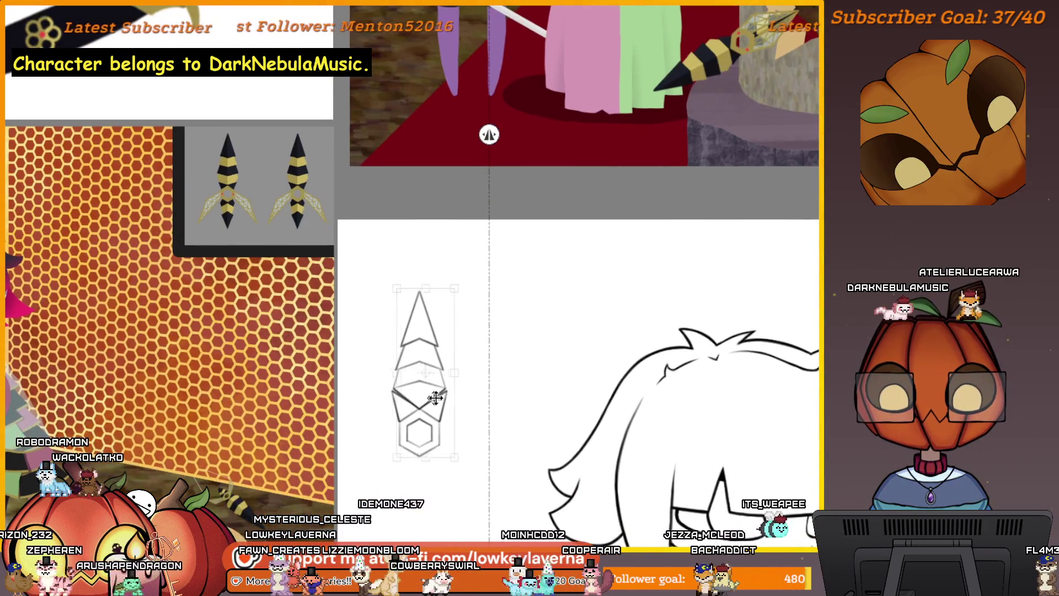
drag(425, 391, 497, 391)
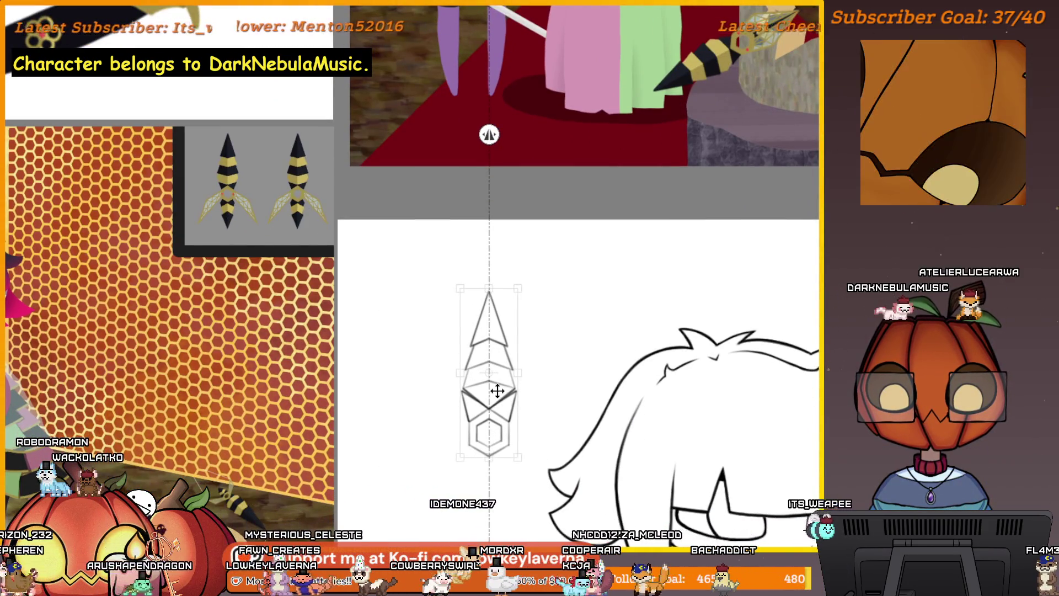
scroll(501, 439, up, 5)
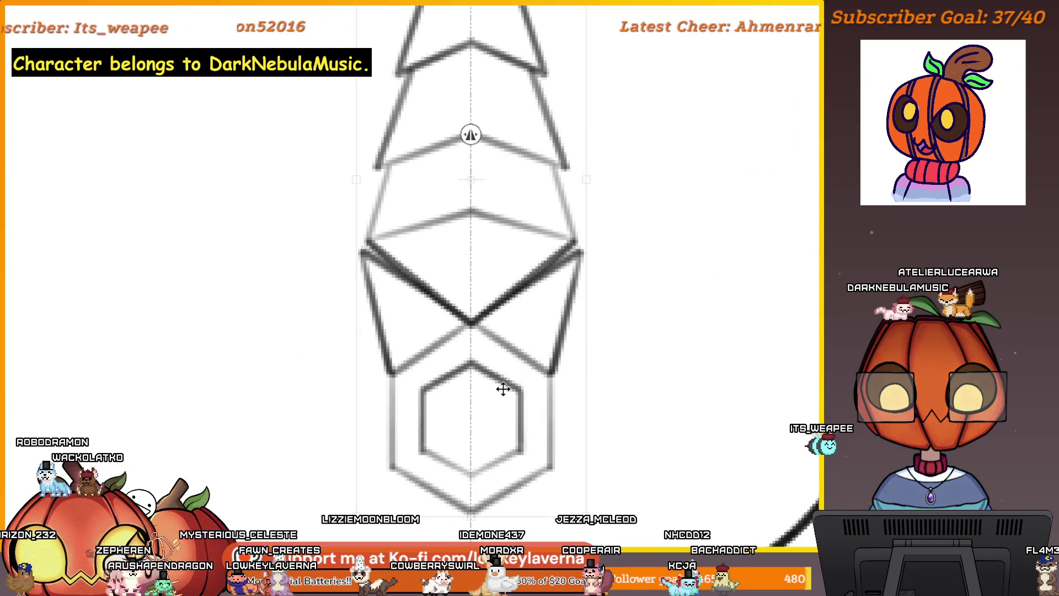
scroll(527, 305, up, 5)
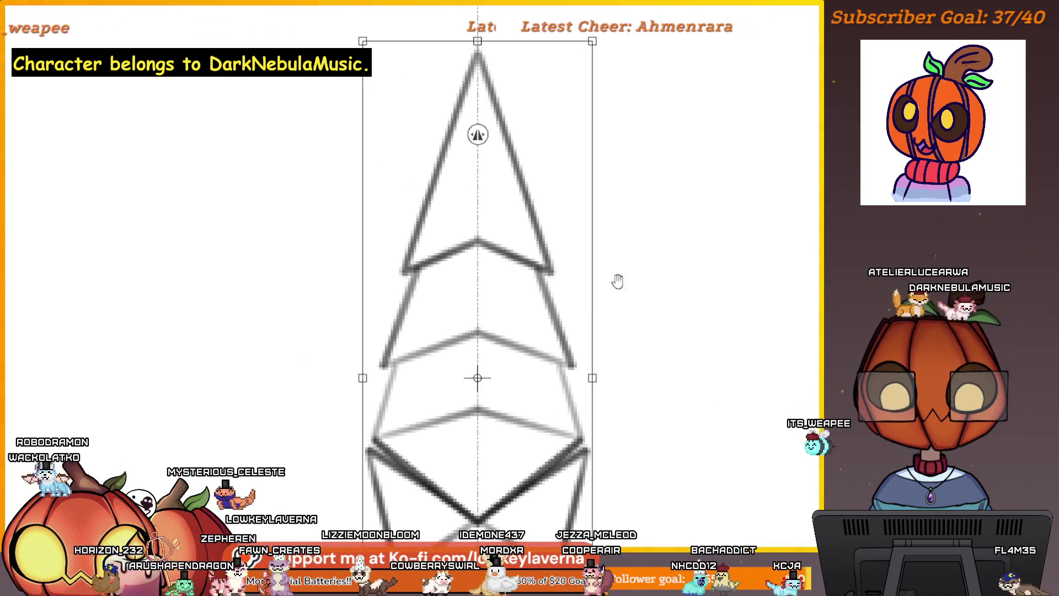
scroll(615, 279, up, 1)
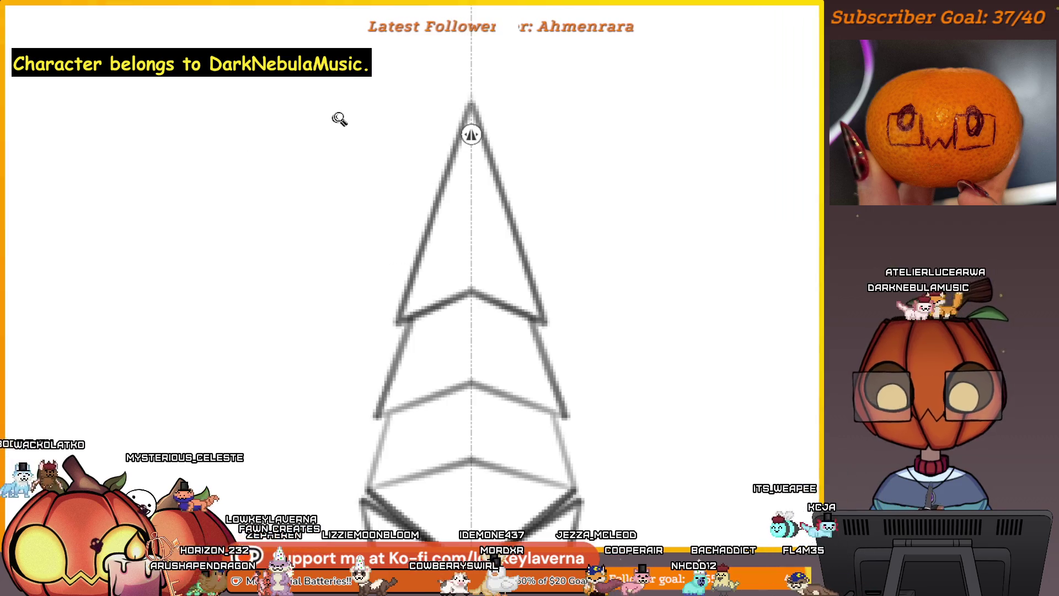
scroll(340, 118, down, 2)
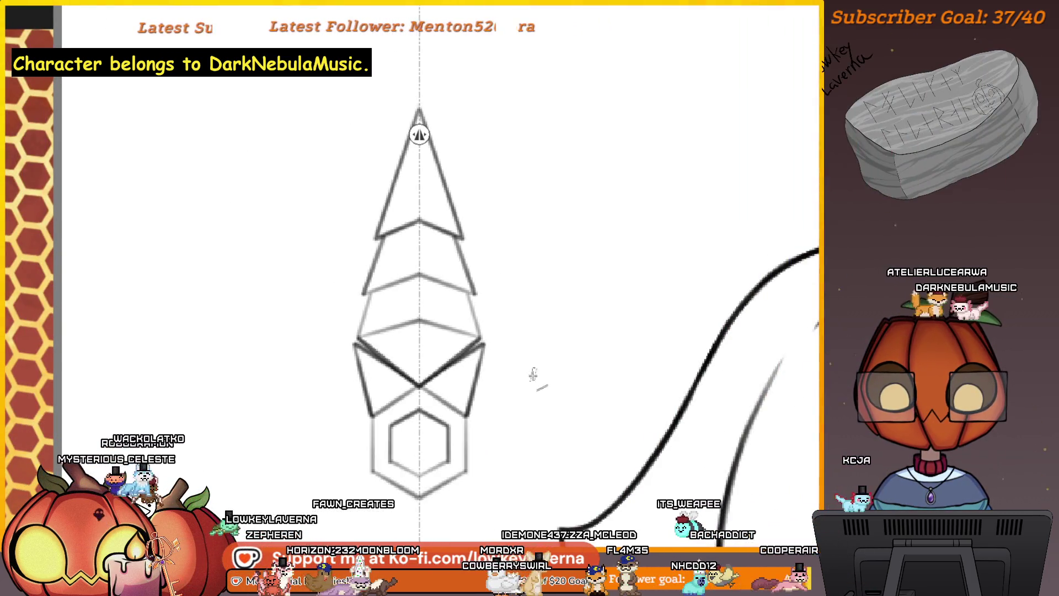
mouse_move(517, 357)
mouse_down()
mouse_move(567, 295)
mouse_move(523, 409)
mouse_move(493, 361)
mouse_up()
scroll(567, 295, down, 2)
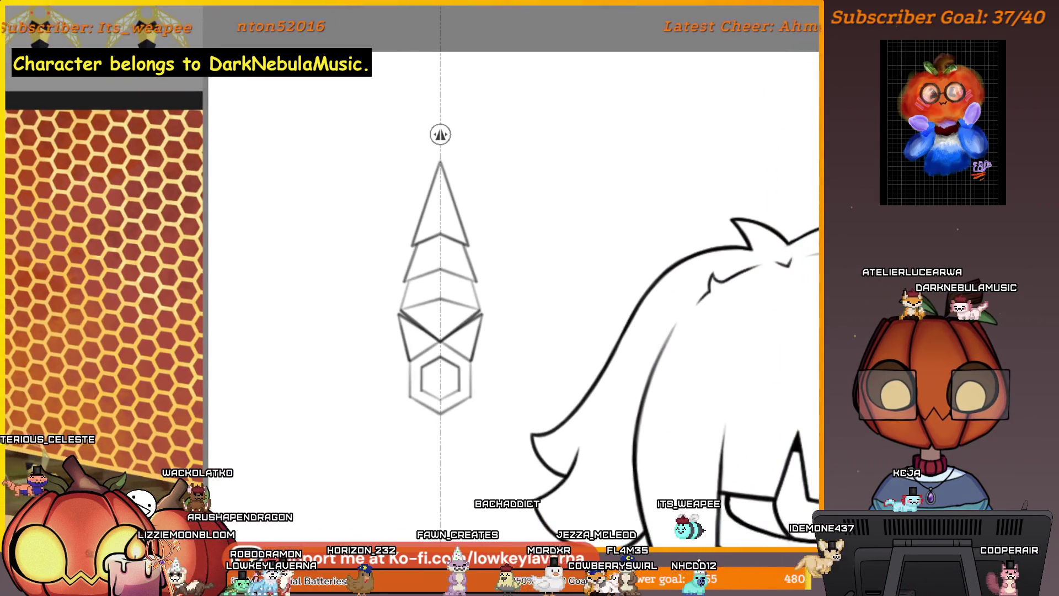
Step: Hide the character line art and draw steeper mirrored swept wings below the hexagon
key(ctrl+z)
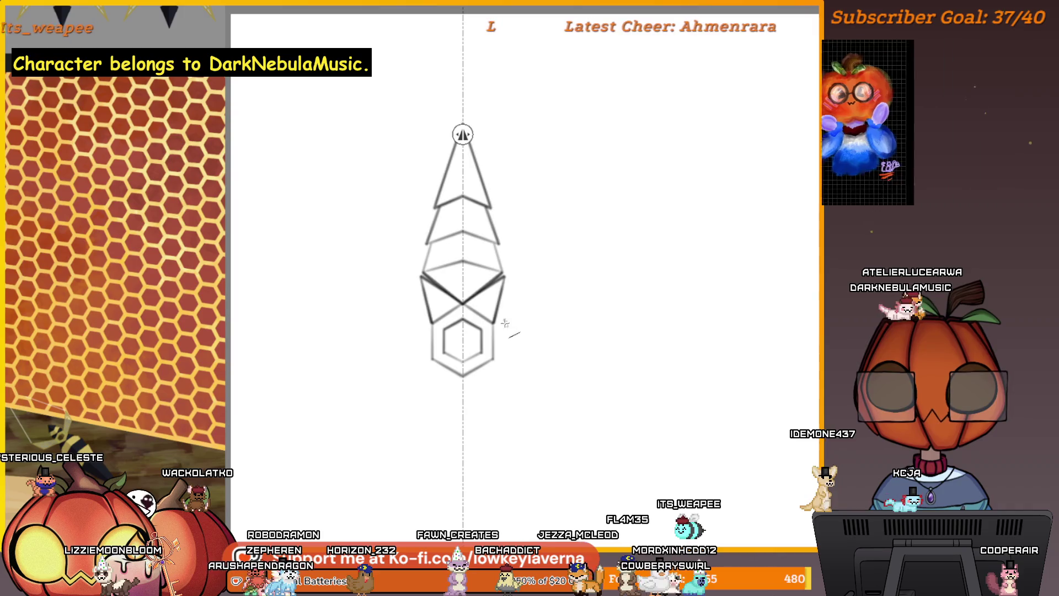
mouse_move(505, 326)
mouse_down()
mouse_move(549, 418)
mouse_move(523, 353)
mouse_up()
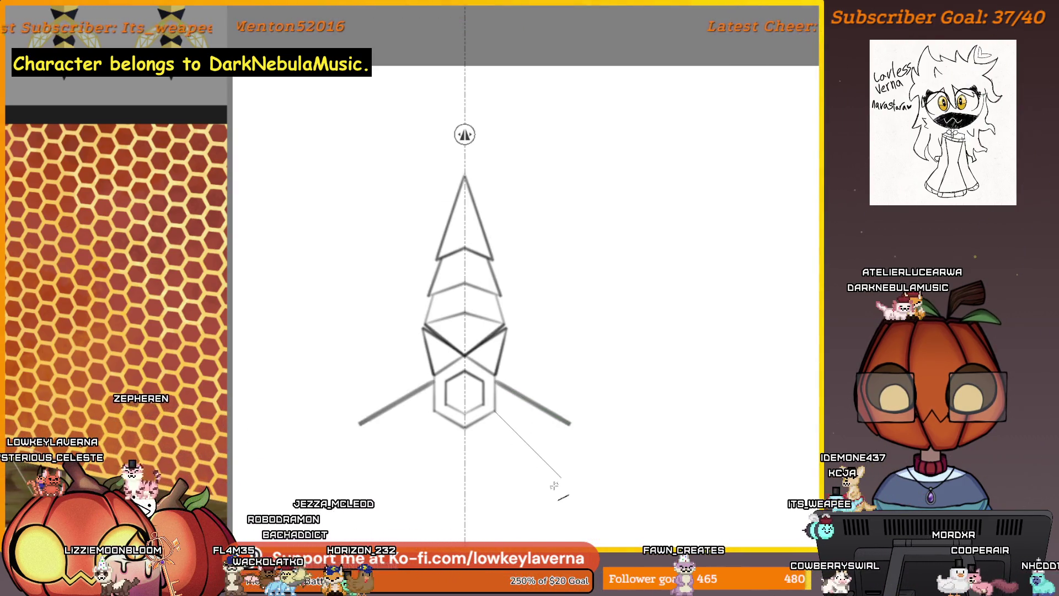
drag(554, 488, 548, 493)
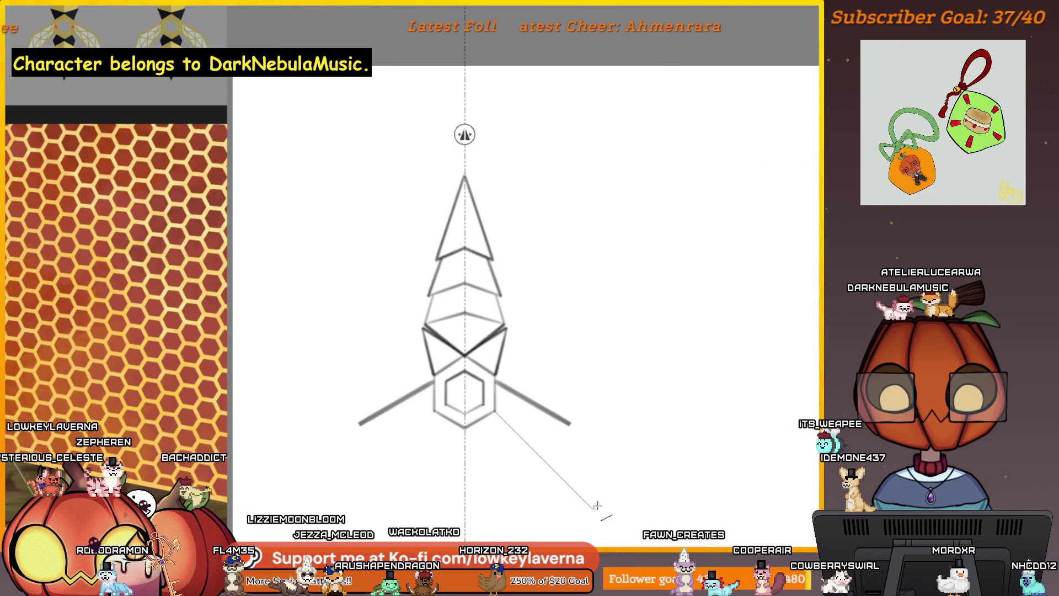
drag(624, 517, 622, 518)
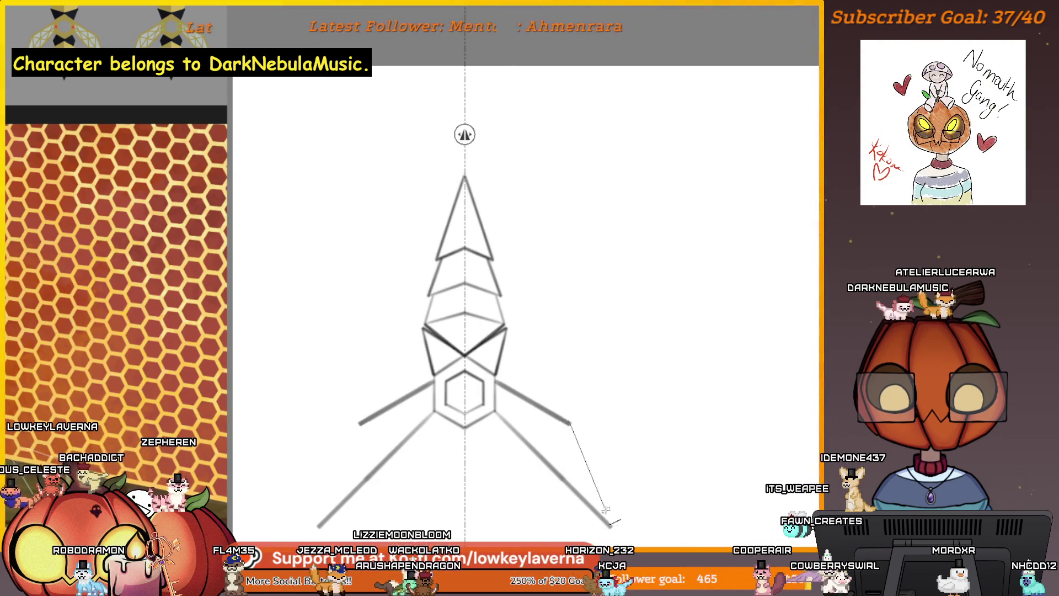
scroll(636, 393, down, 5)
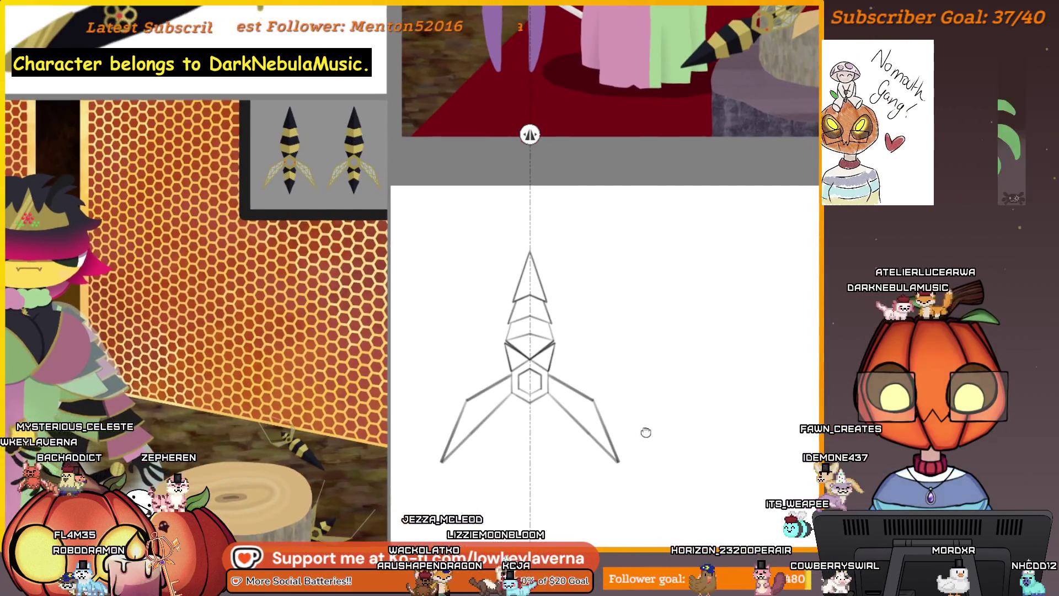
scroll(520, 412, up, 2)
scroll(520, 412, up, 1)
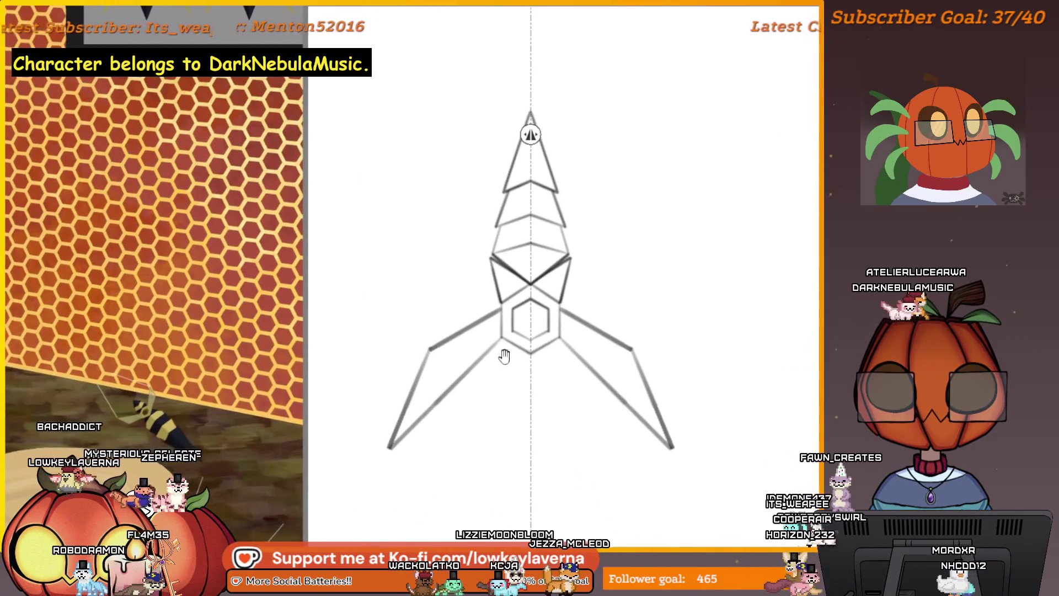
scroll(519, 413, up, 2)
scroll(513, 416, up, 1)
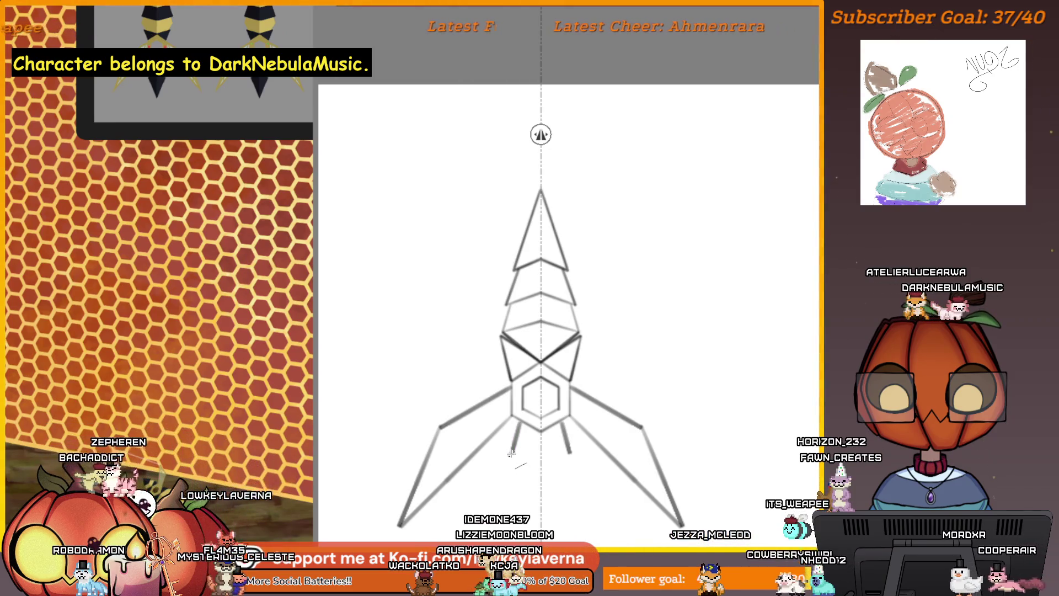
Step: Sketch an extra stroke below the wing, then undo the converging strokes under the hexagon
drag(510, 453, 538, 477)
drag(569, 414, 539, 368)
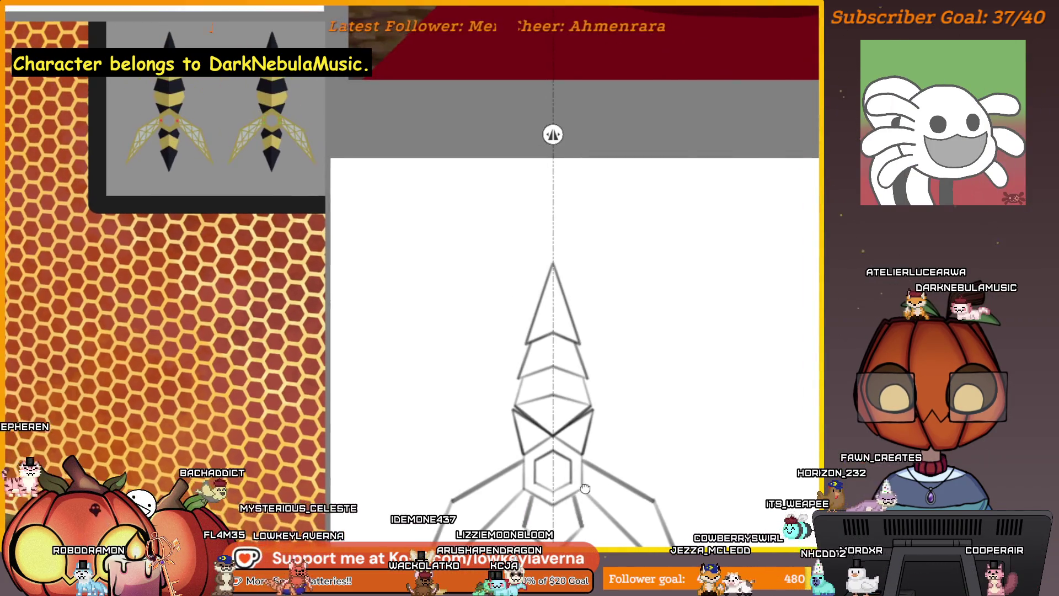
key(ctrl+z)
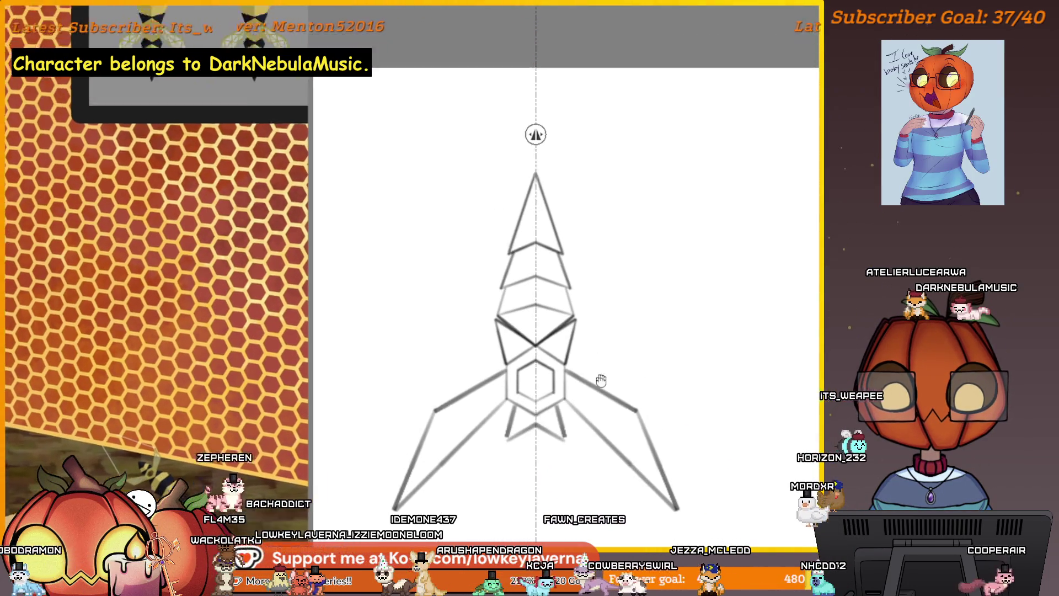
scroll(598, 378, down, 2)
scroll(610, 406, up, 2)
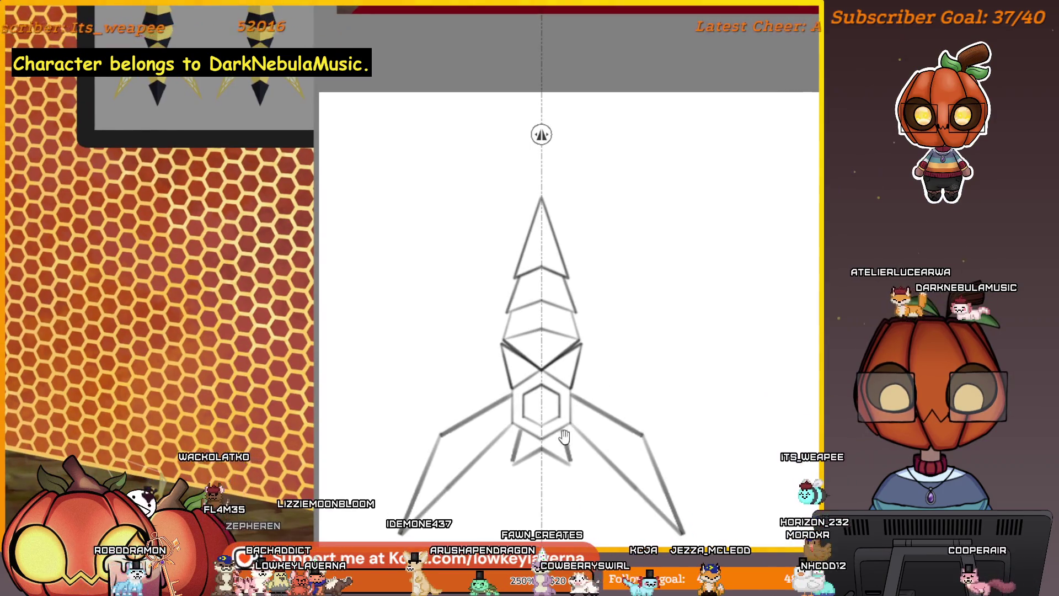
drag(562, 437, 549, 405)
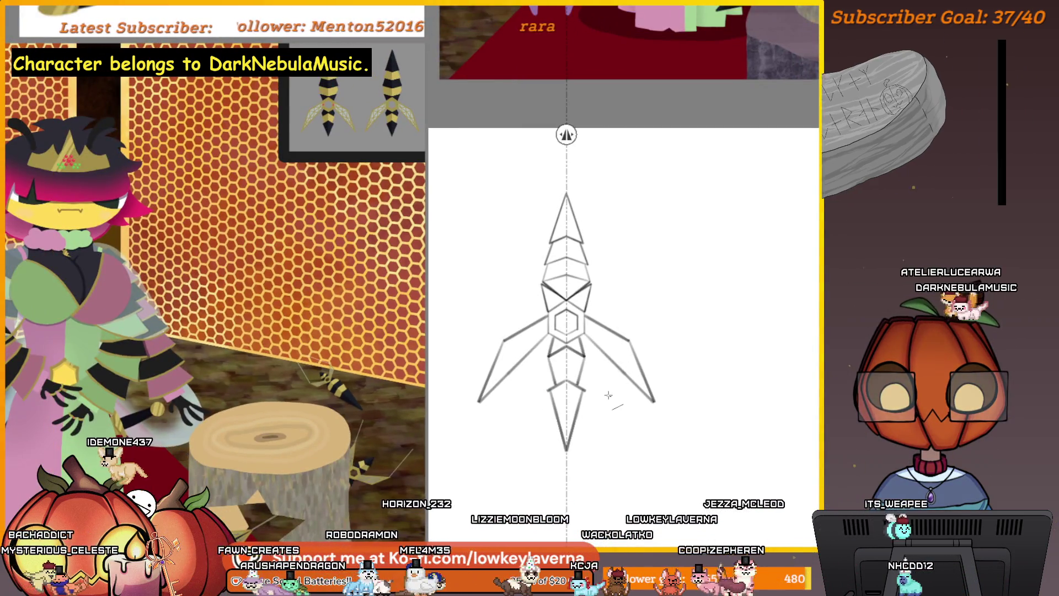
Step: Zoom out to the whole page and pick up the entire kunai sketch with Transform
click(593, 407)
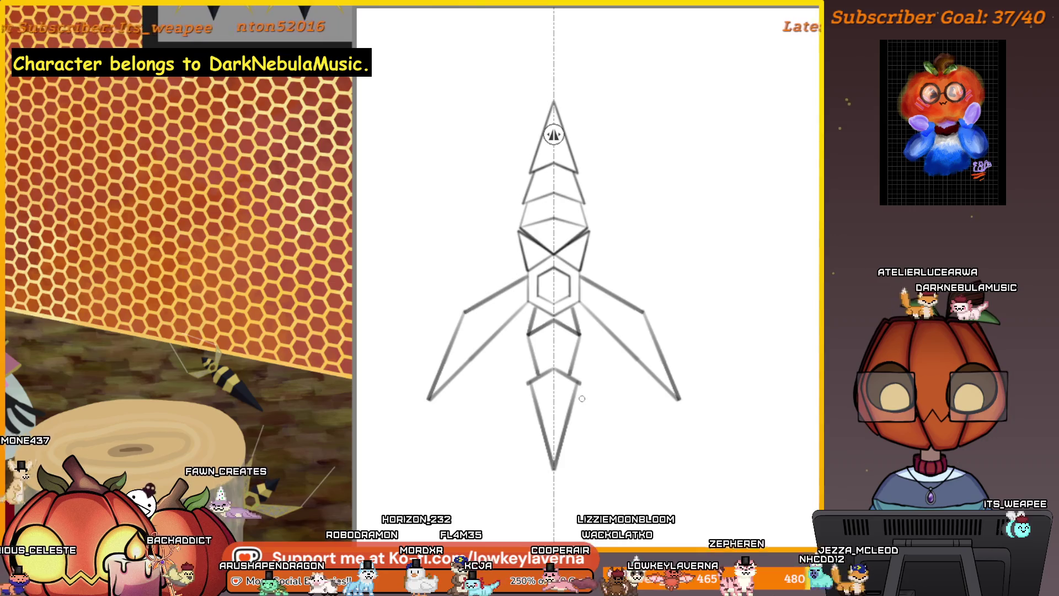
alt+click(592, 354)
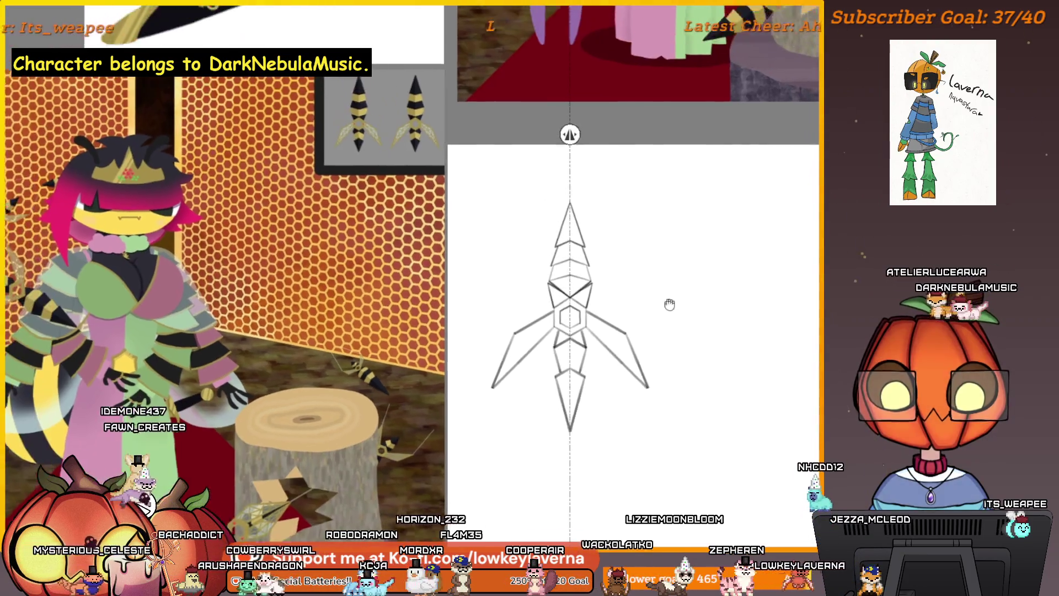
scroll(546, 423, up, 3)
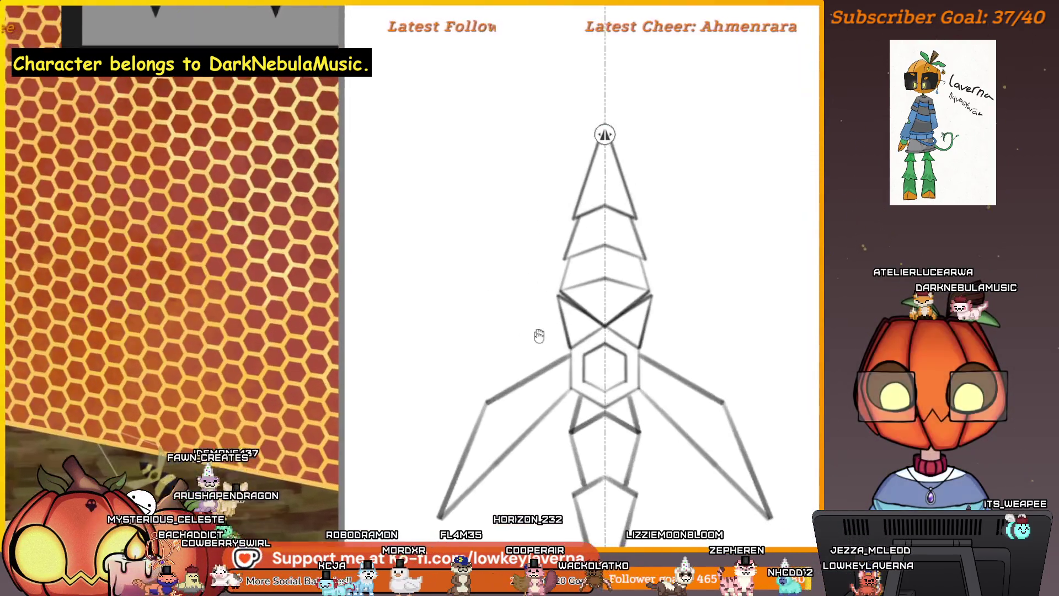
scroll(569, 431, down, 3)
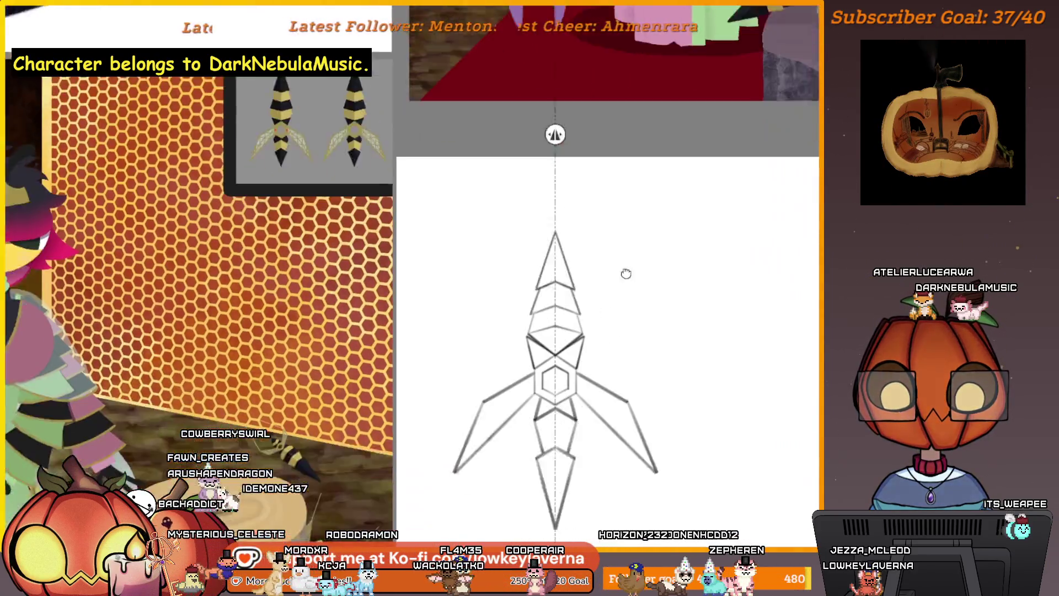
key(ctrl+t)
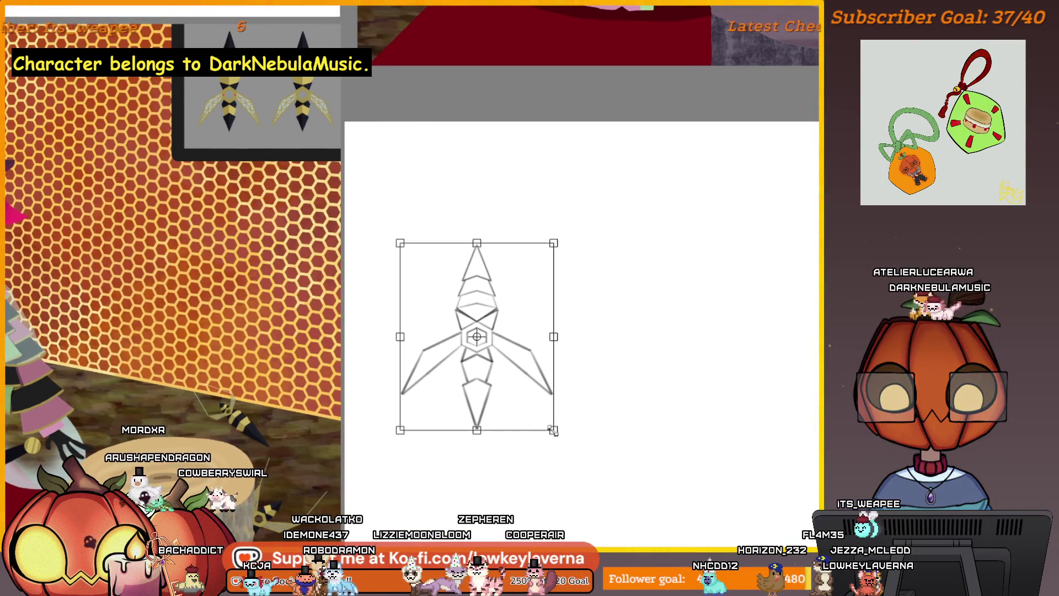
Step: Shrink the whole kunai sketch, move it up and right, and commit the transform
drag(608, 494, 551, 430)
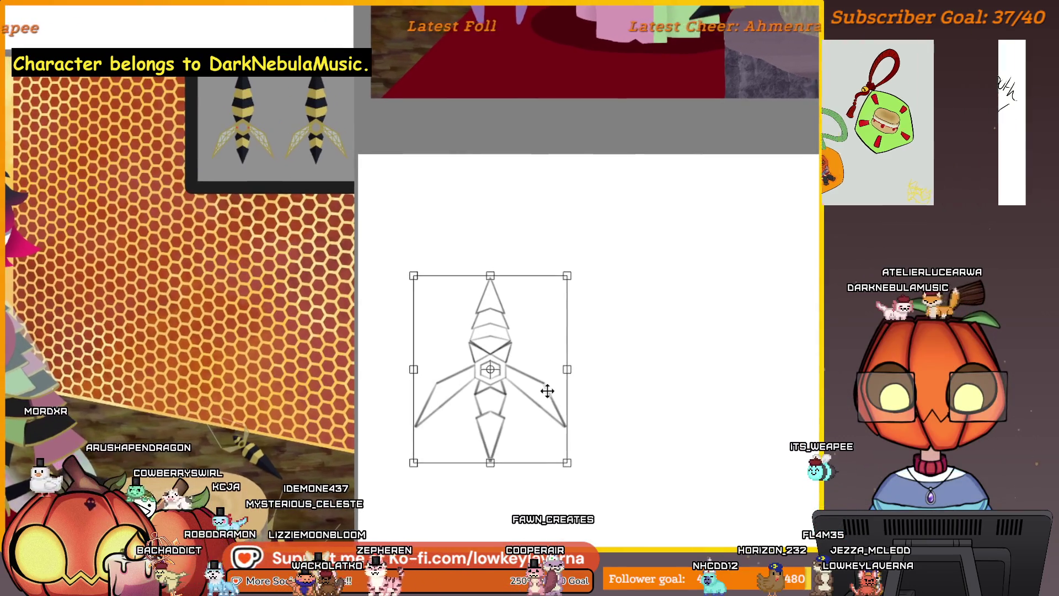
drag(548, 390, 561, 381)
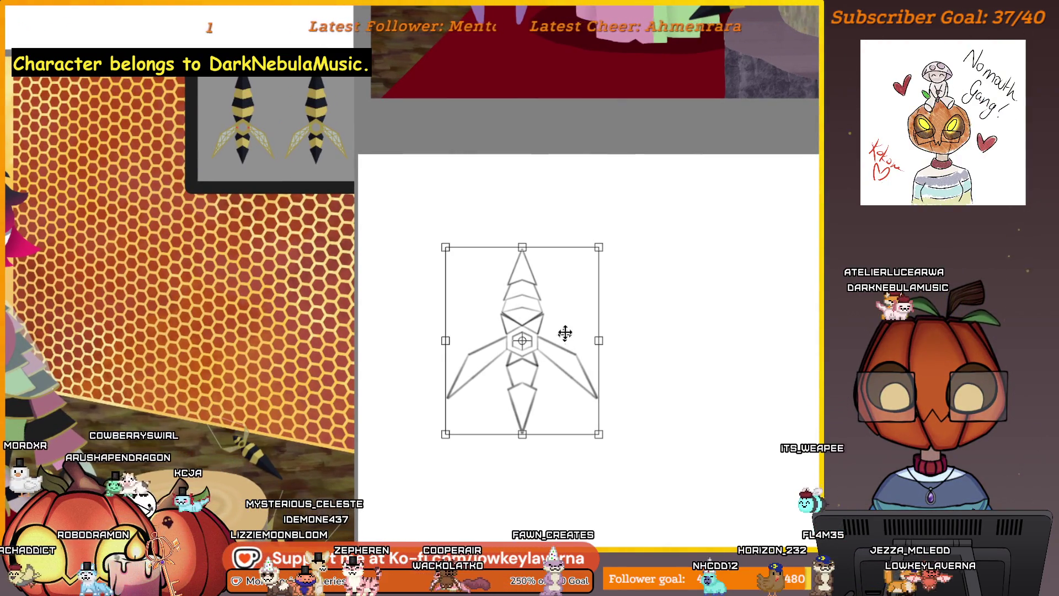
key(Return)
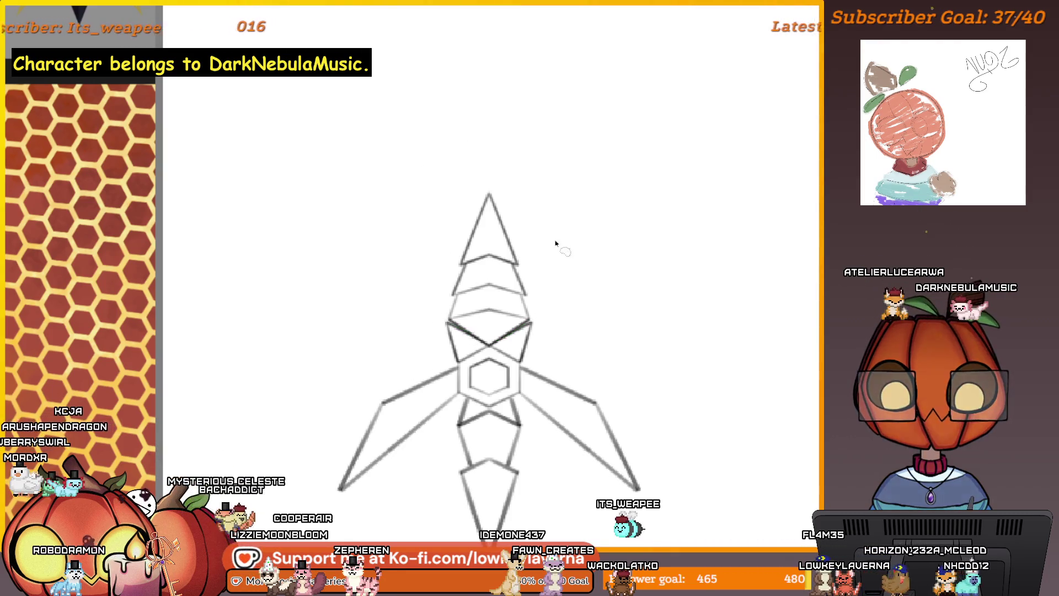
Step: Stretch the upper blade section taller and zoom onto the crossing above the hexagon
drag(493, 143, 495, 123)
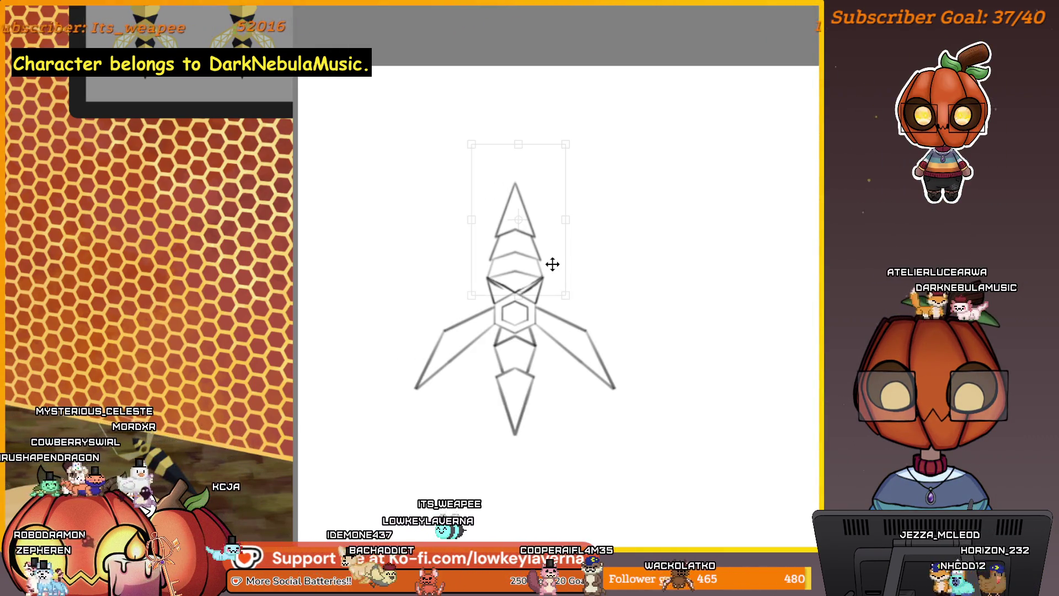
click(536, 271)
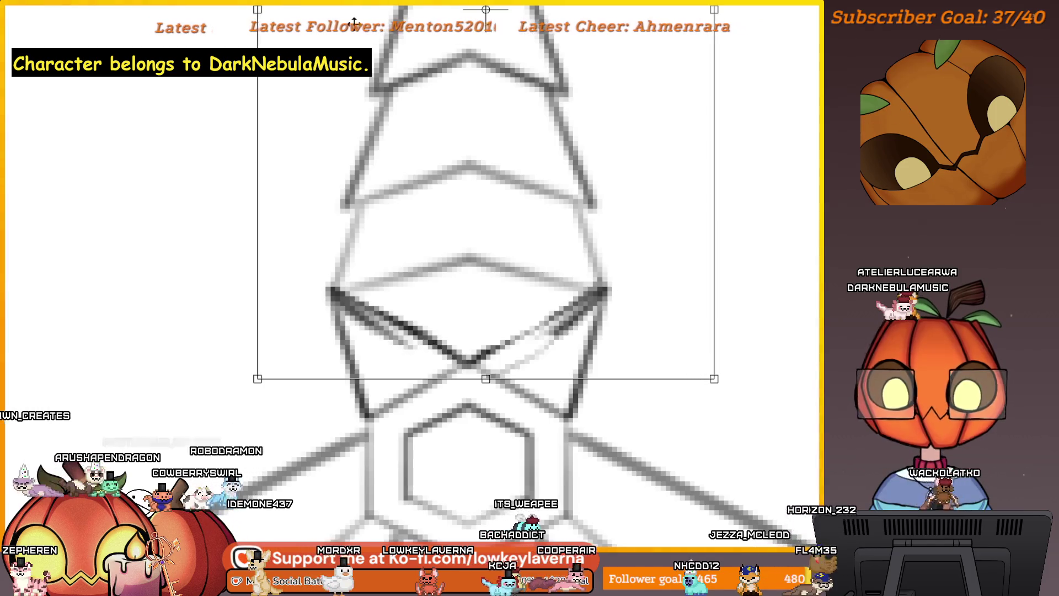
Step: Deselect and erase parts of the faint left and right crossing lines
key(ctrl+d)
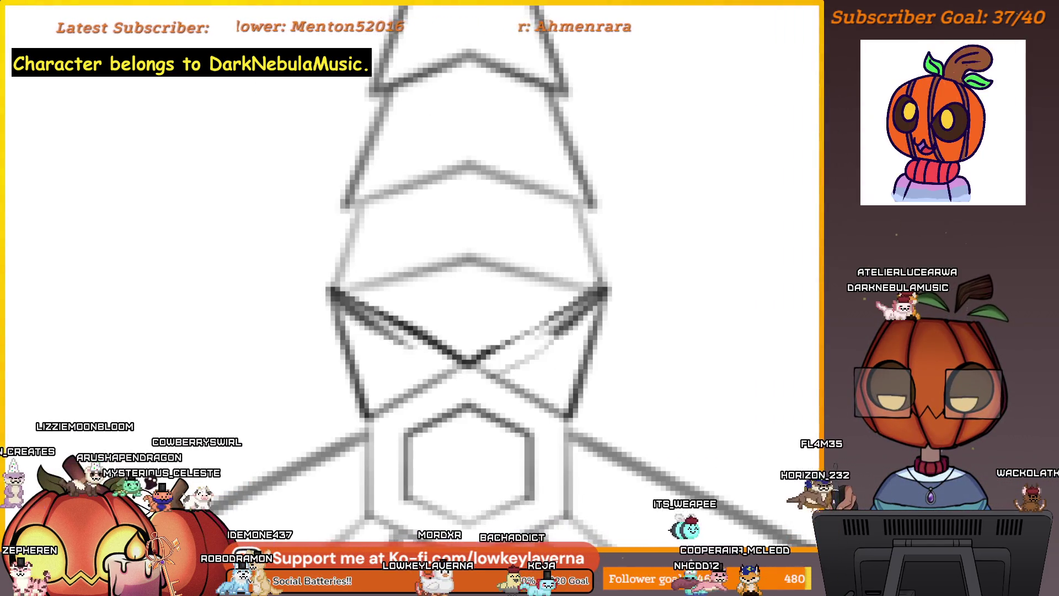
drag(562, 321, 570, 343)
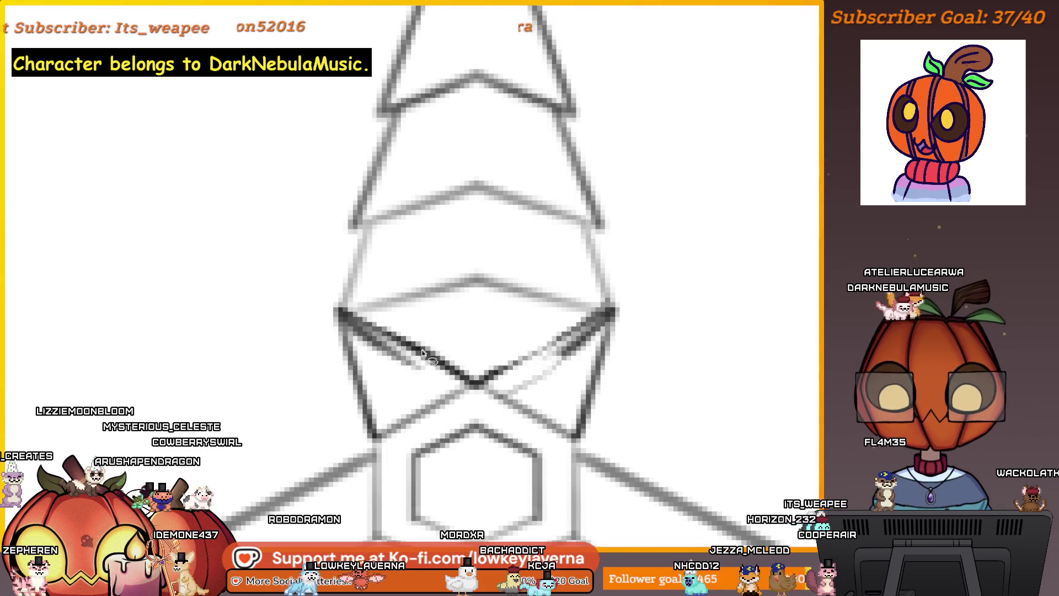
drag(434, 375, 392, 344)
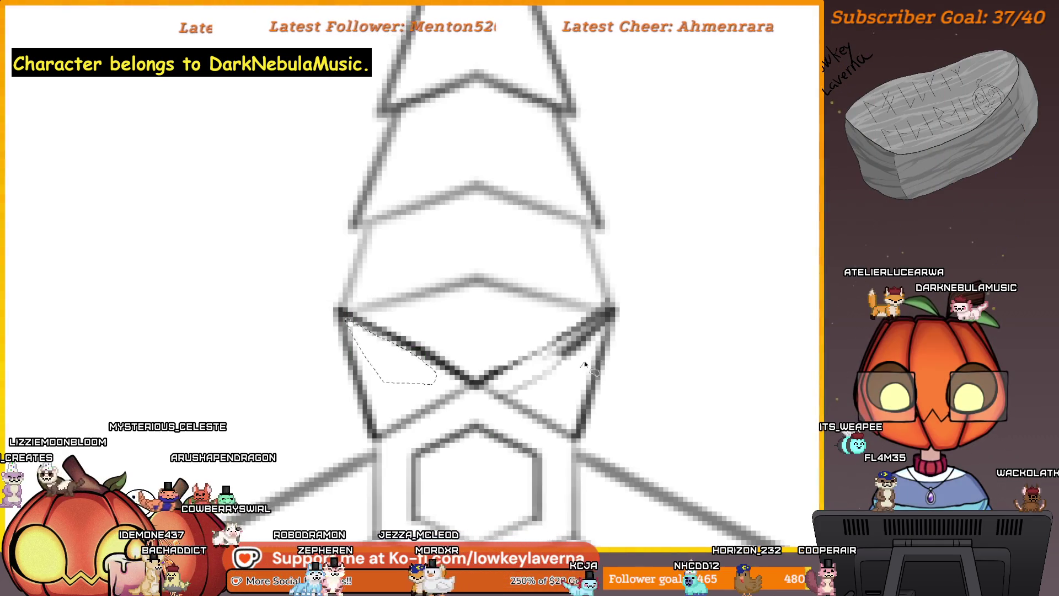
drag(611, 335, 570, 345)
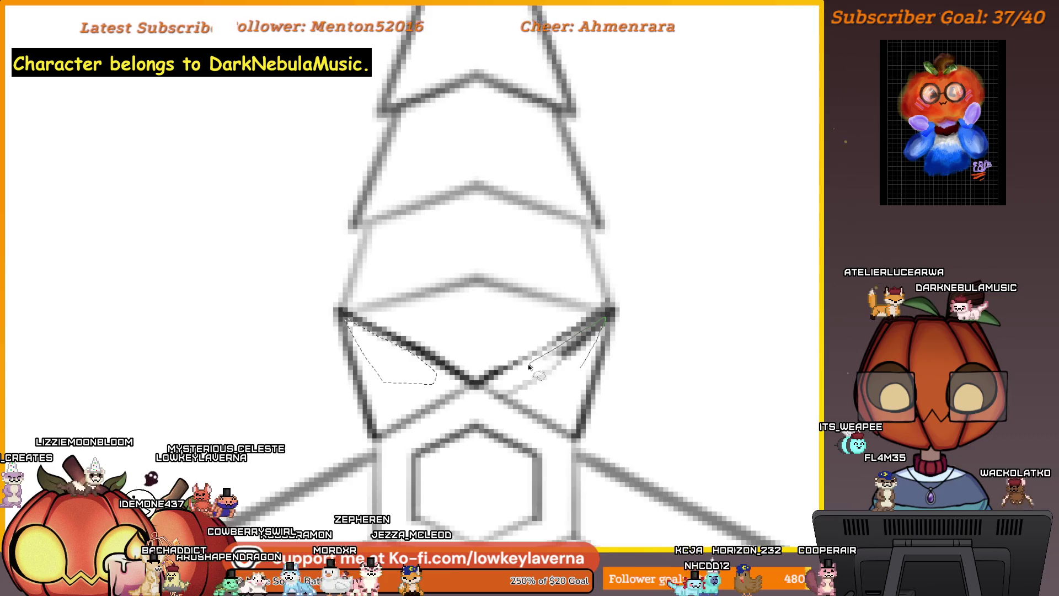
Step: Lasso and fade the stray stroke, then redraw the right crossing line in dark ink
drag(501, 390, 559, 393)
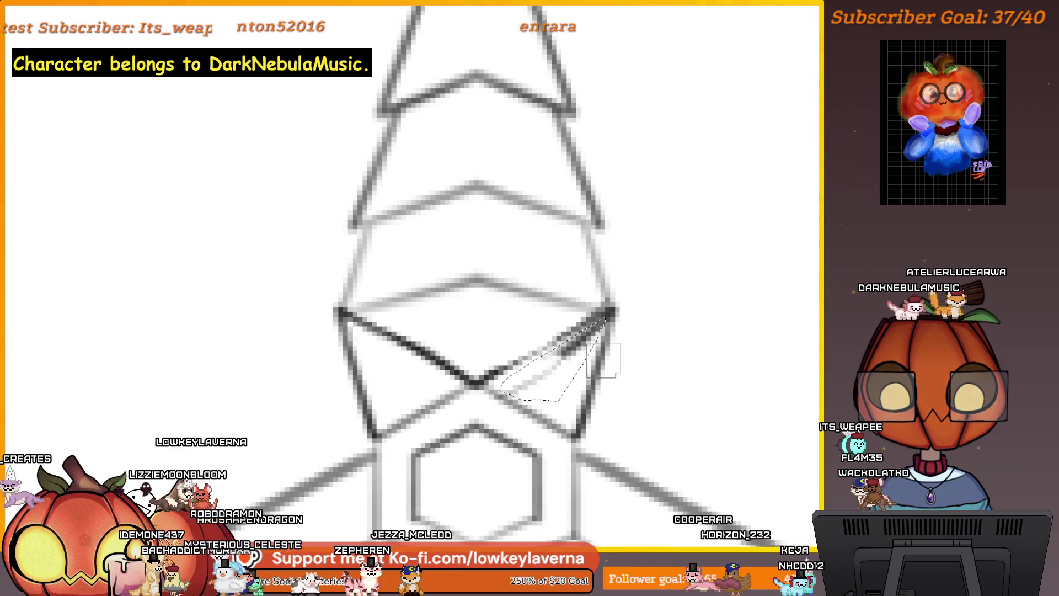
key(Delete)
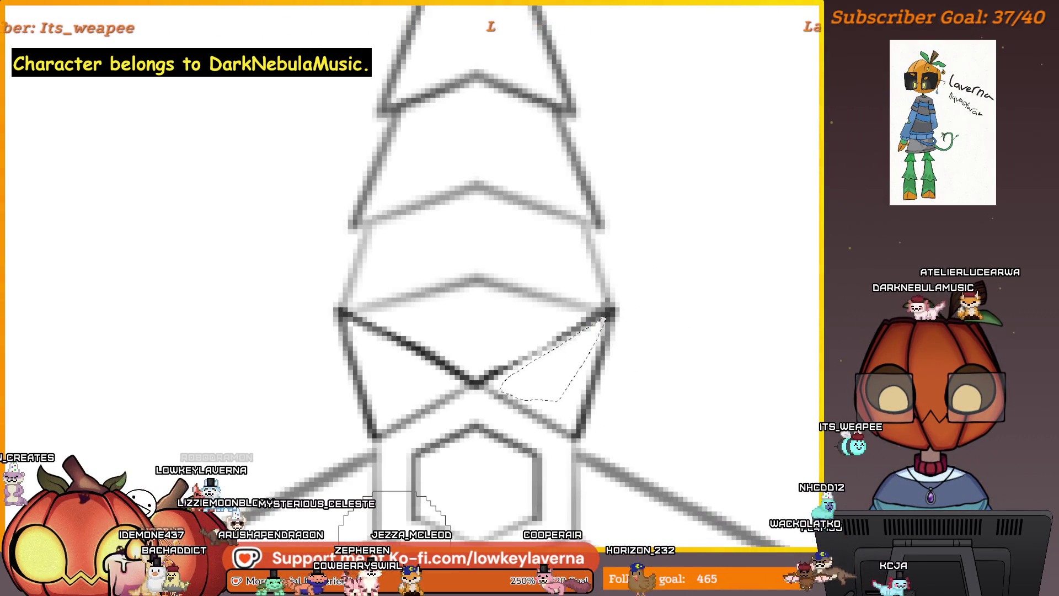
click(570, 358)
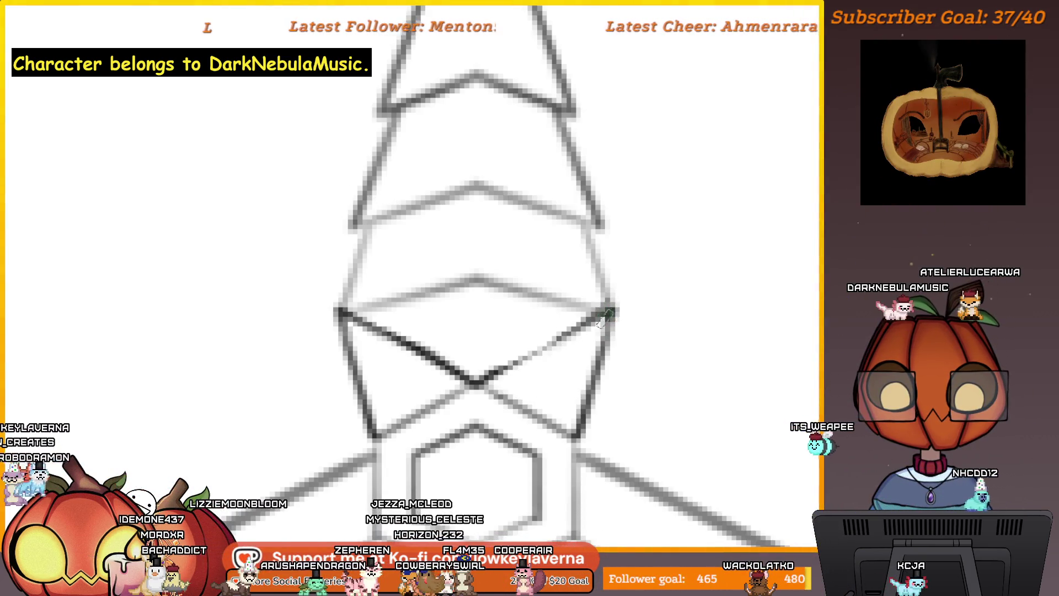
drag(609, 312, 553, 341)
scroll(469, 384, down, 1)
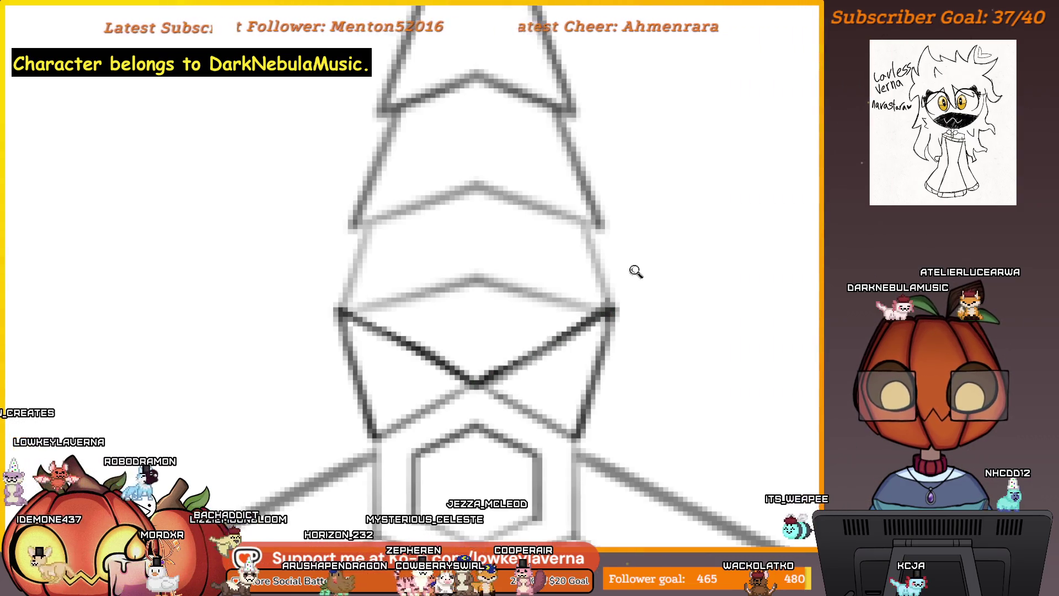
scroll(634, 272, down, 2)
scroll(634, 289, down, 1)
scroll(589, 353, down, 2)
scroll(588, 353, down, 1)
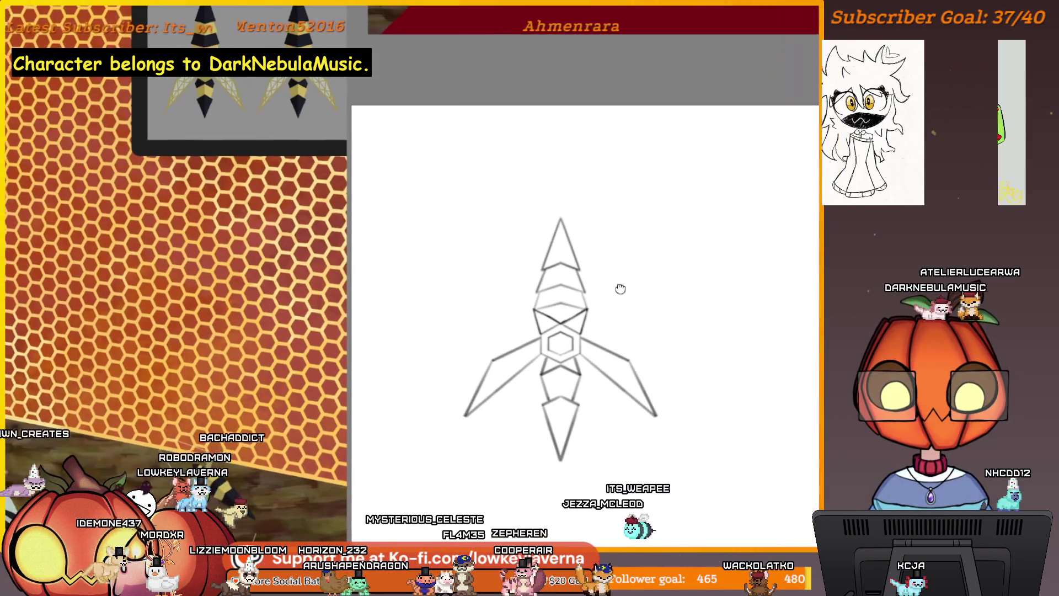
scroll(610, 298, down, 1)
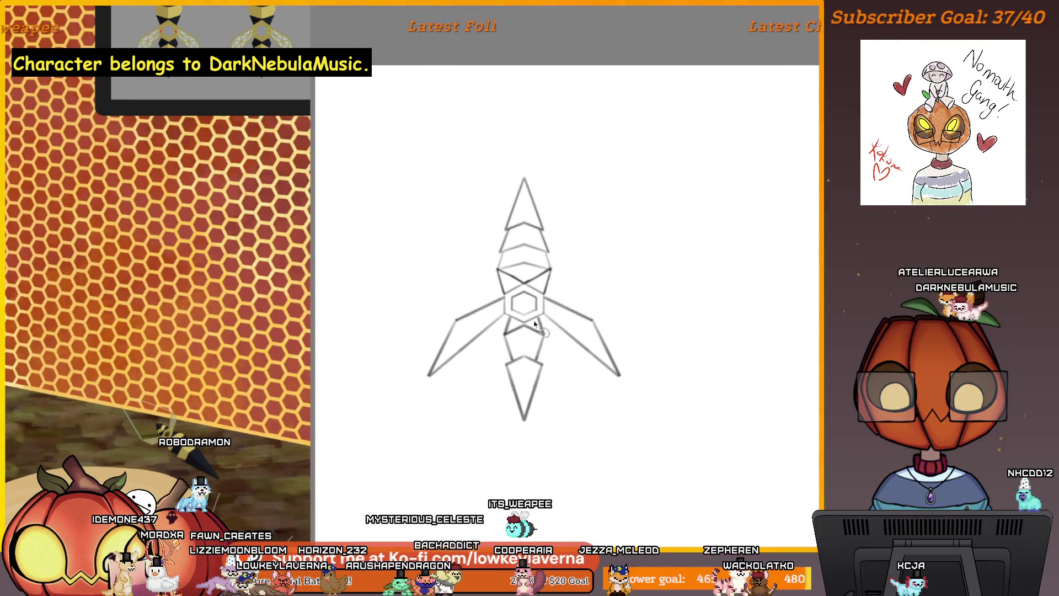
scroll(513, 313, up, 1)
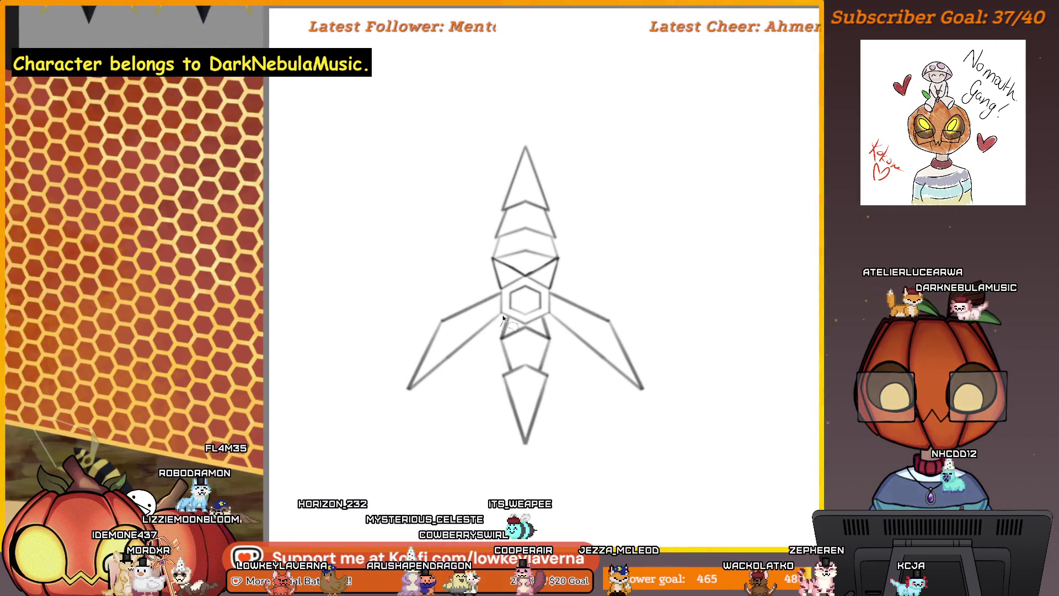
mouse_move(497, 282)
mouse_down()
mouse_move(575, 371)
mouse_move(553, 300)
mouse_move(551, 312)
mouse_up()
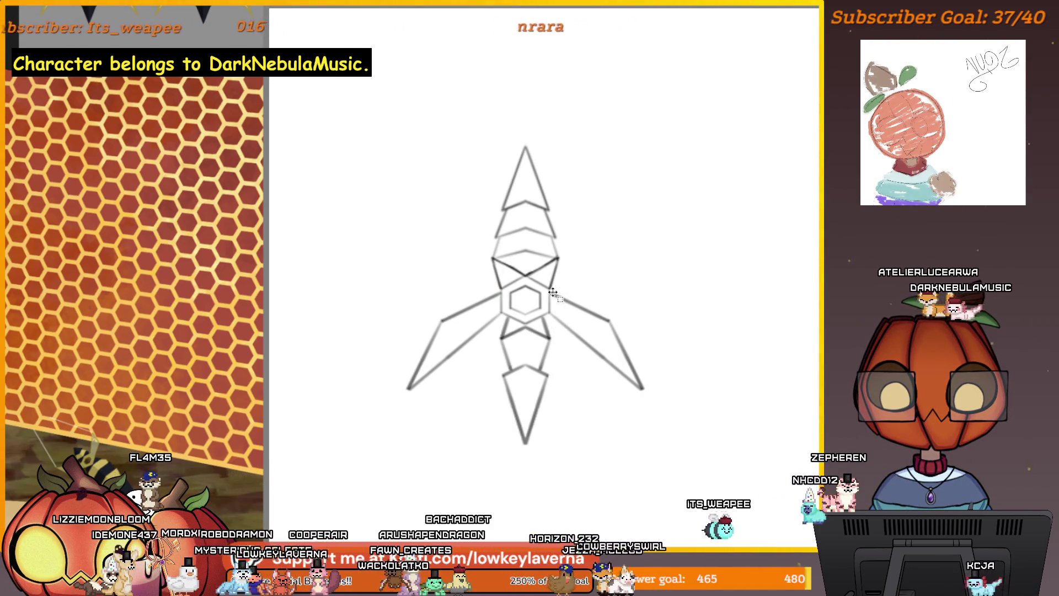
Step: Lasso the kunai's lower half, stretch it downward with Transform and commit
key(ctrl+d)
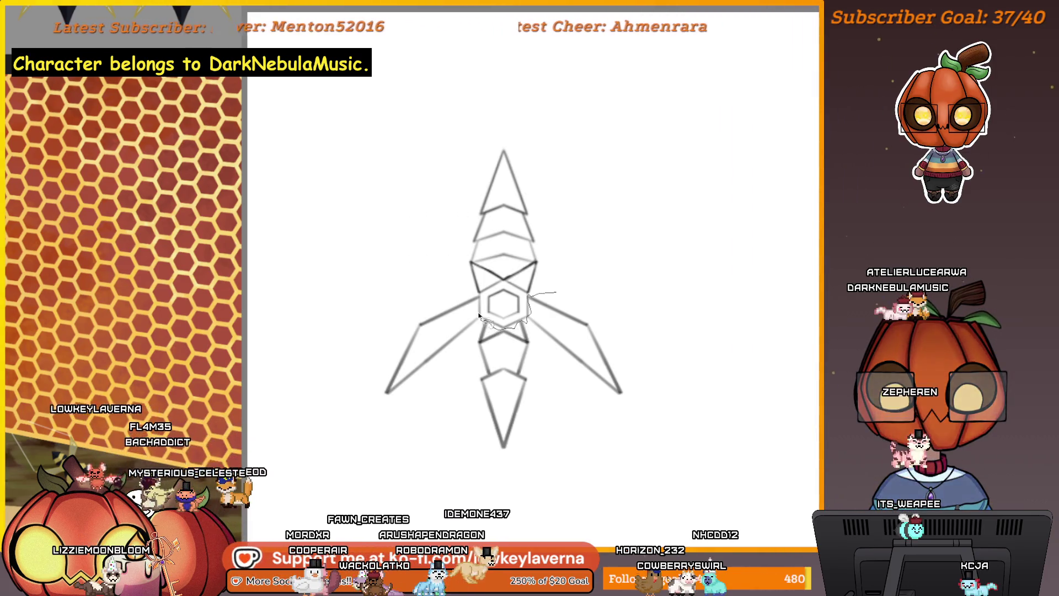
drag(480, 303, 562, 286)
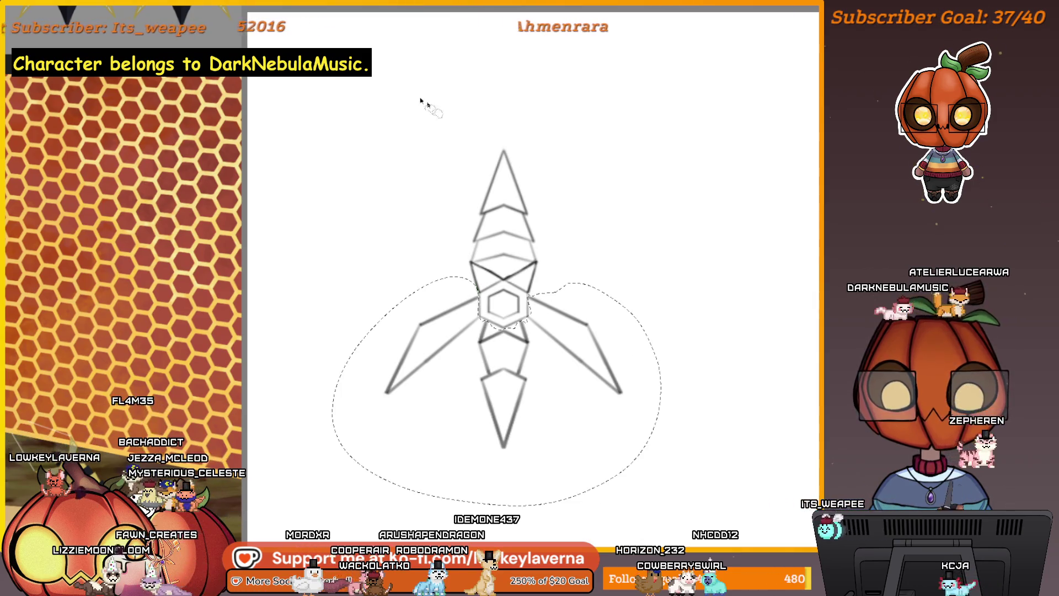
key(ctrl+t)
drag(497, 503, 496, 530)
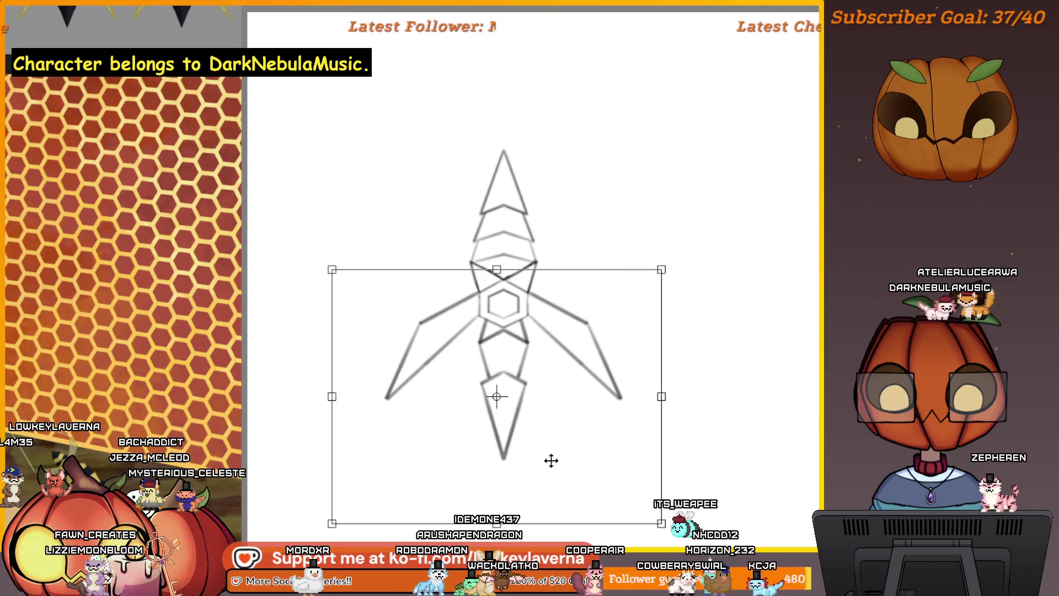
key(Return)
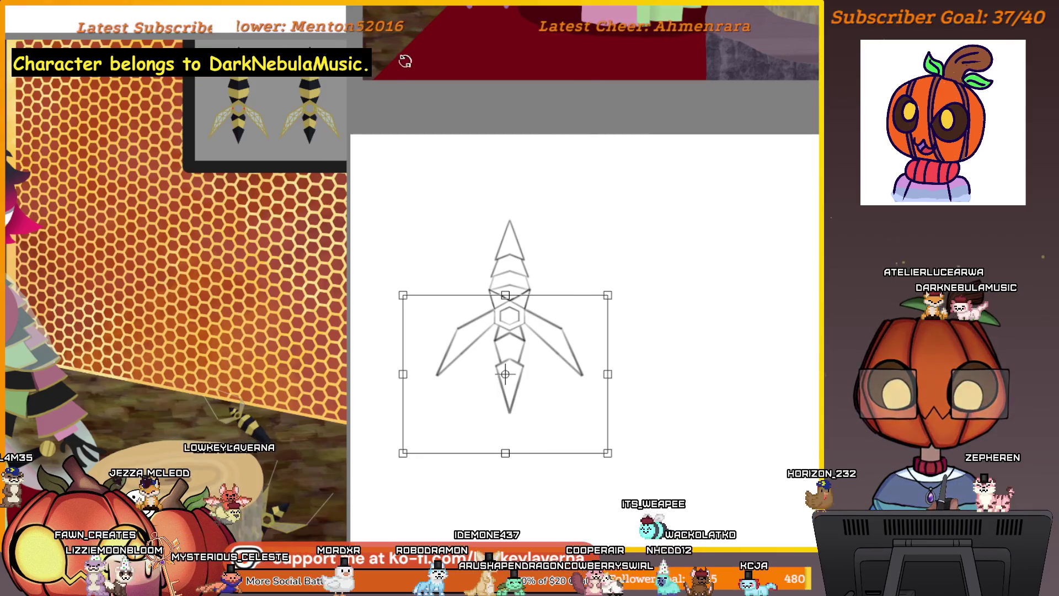
key(Return)
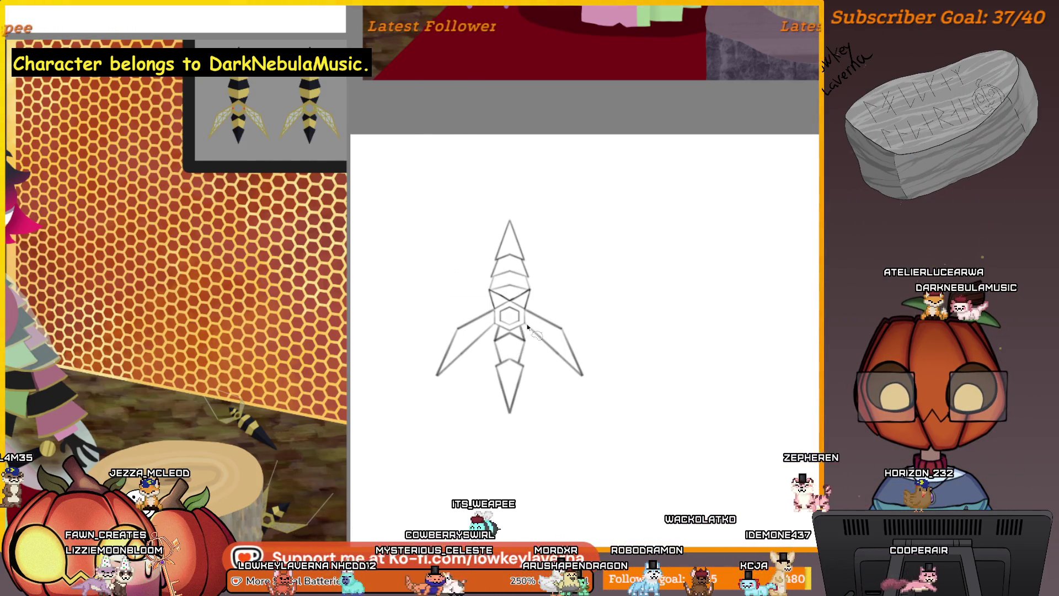
click(523, 369)
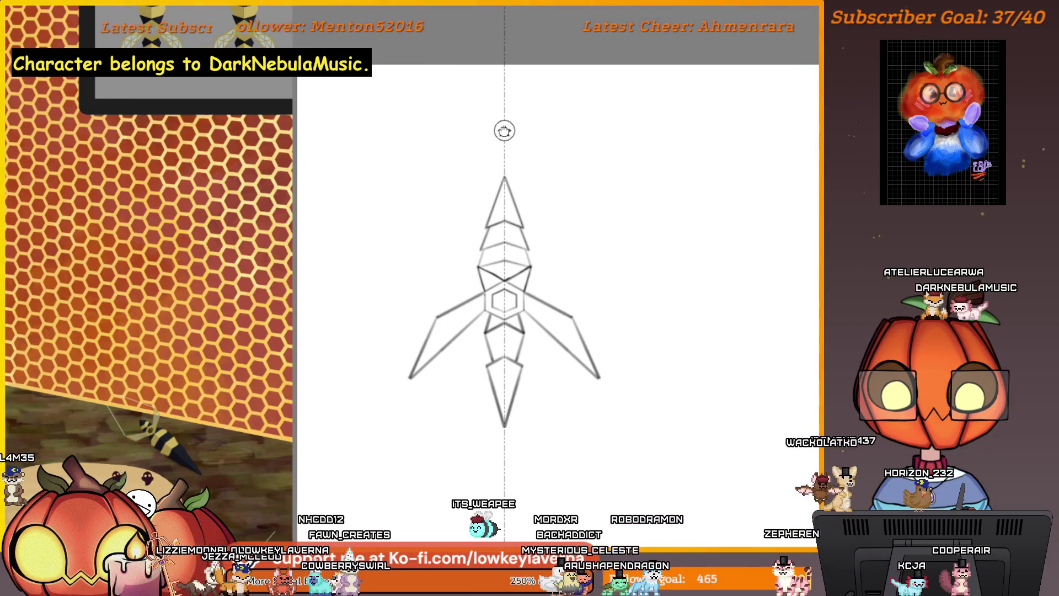
click(504, 131)
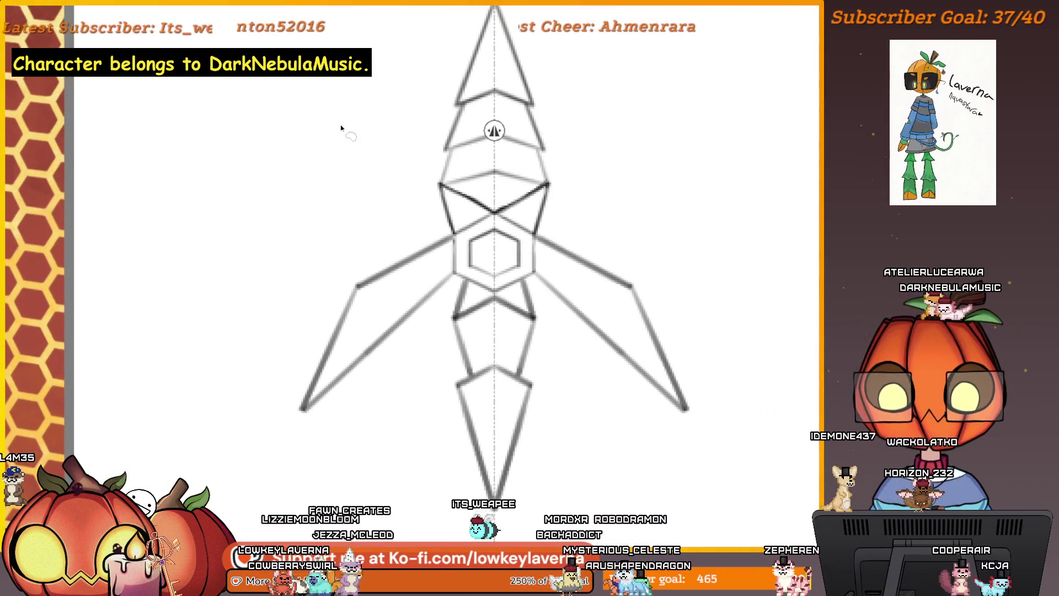
alt+click(431, 292)
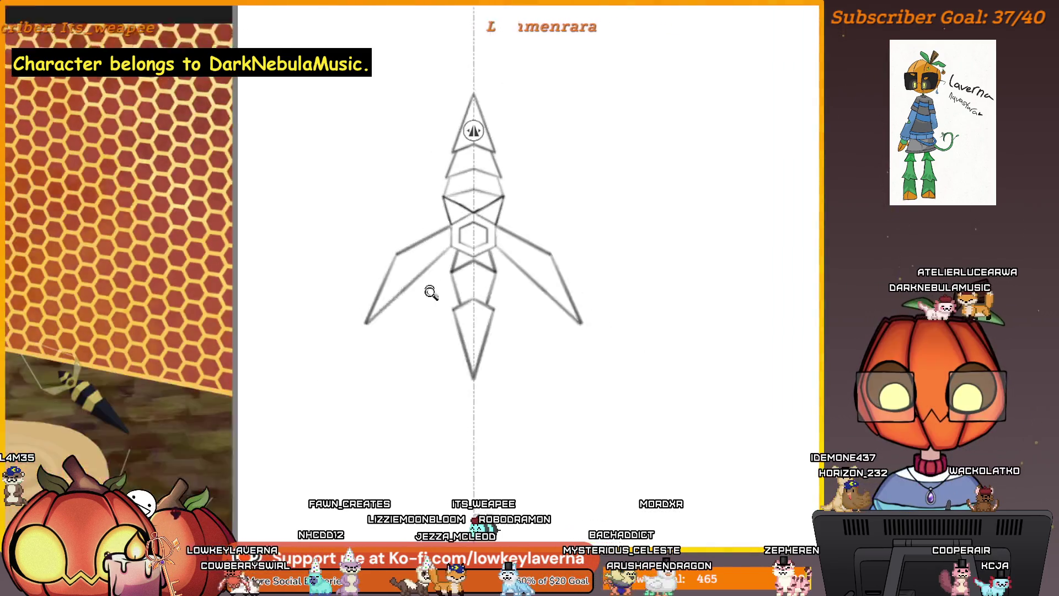
alt+click(425, 333)
click(468, 399)
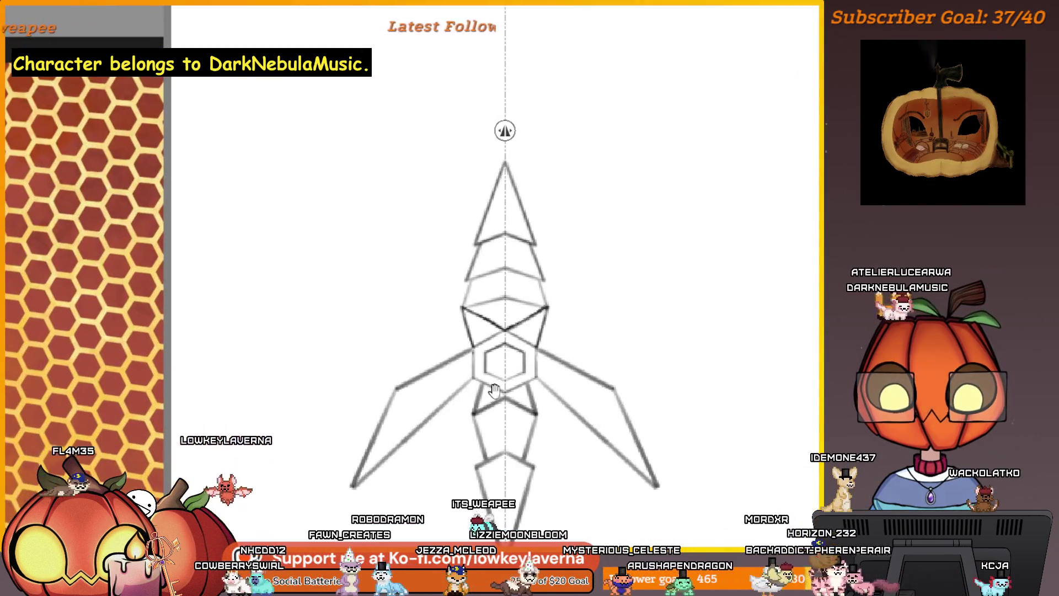
drag(537, 494, 515, 382)
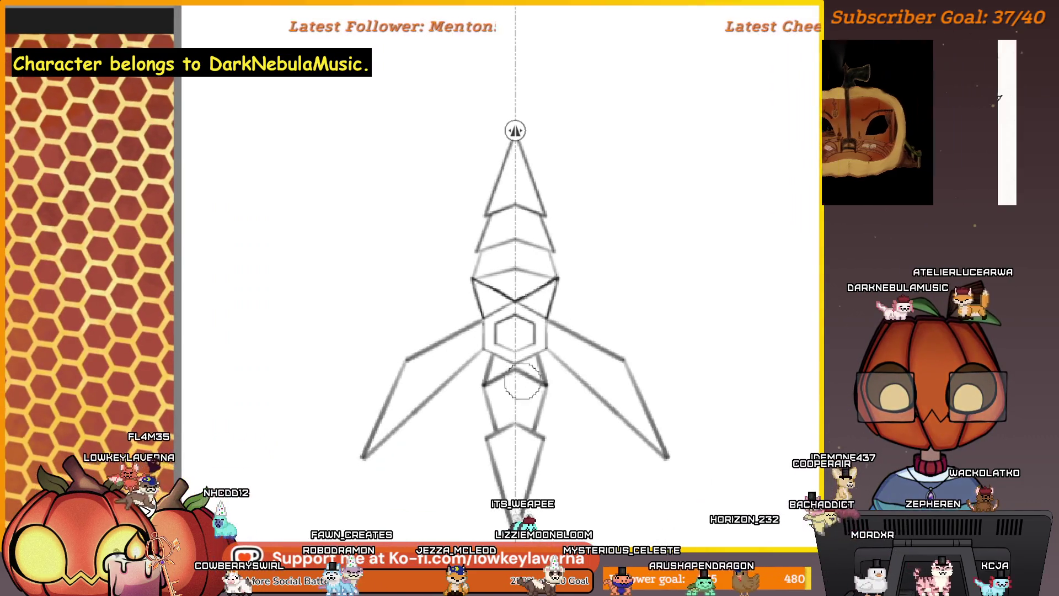
scroll(514, 382, down, 1)
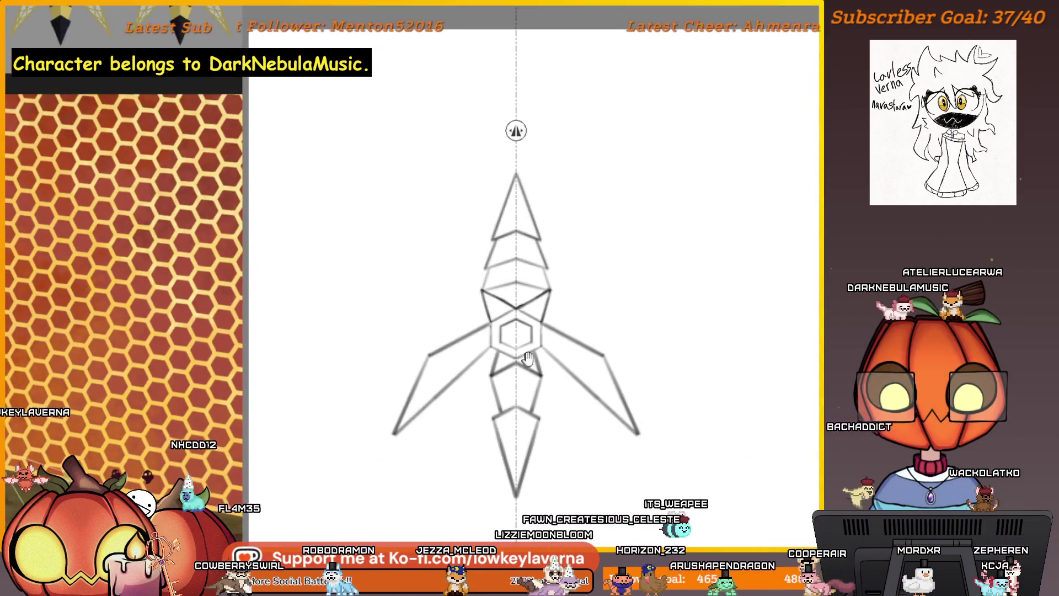
scroll(529, 397, down, 1)
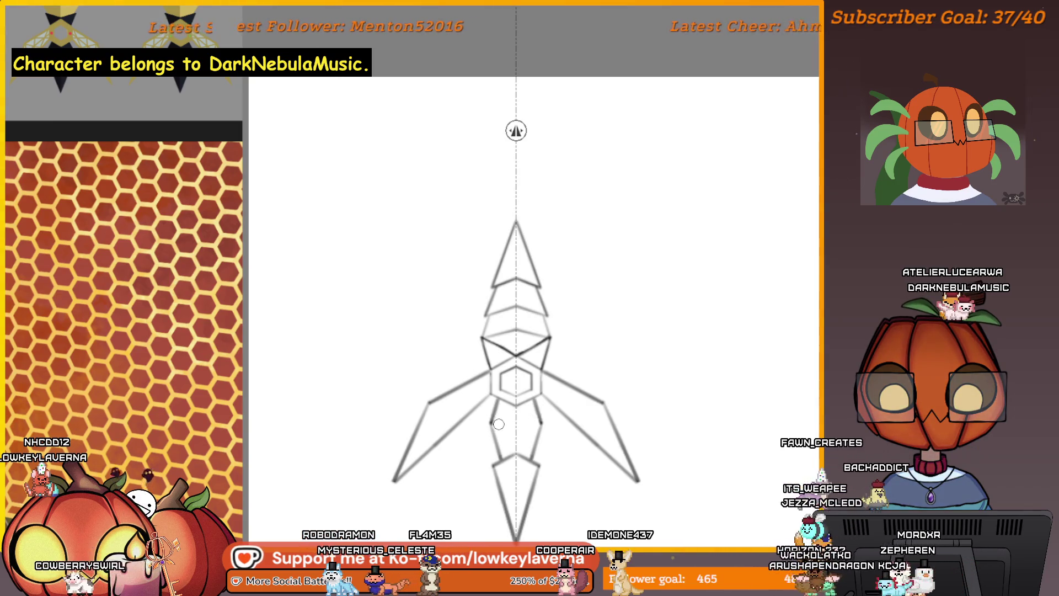
Step: Erase the old lower-body lines and sketch new faceted strokes beneath the hexagon
drag(489, 427, 499, 416)
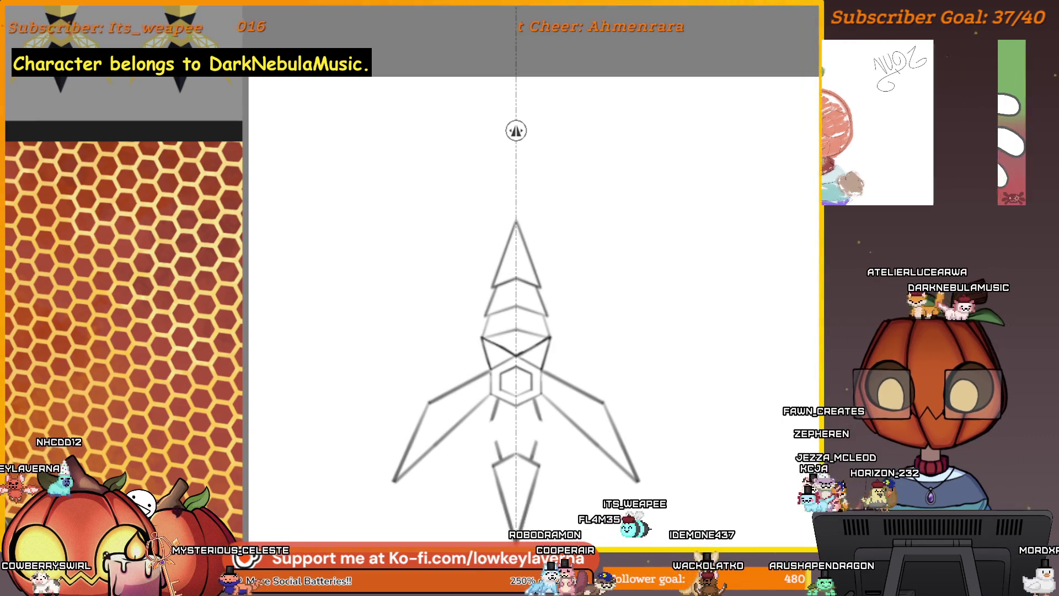
drag(497, 435, 507, 430)
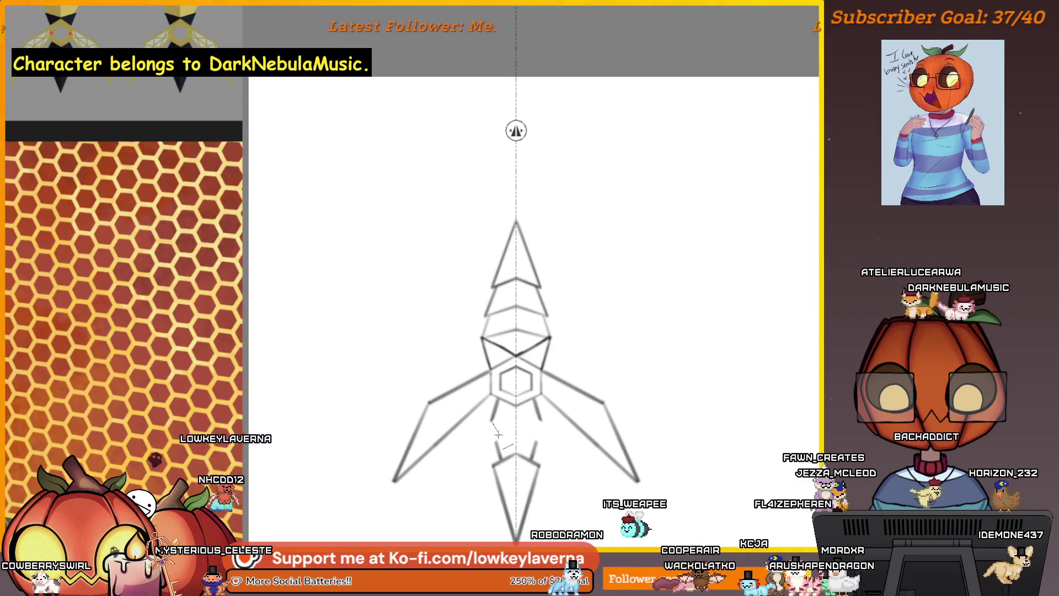
drag(497, 432, 513, 422)
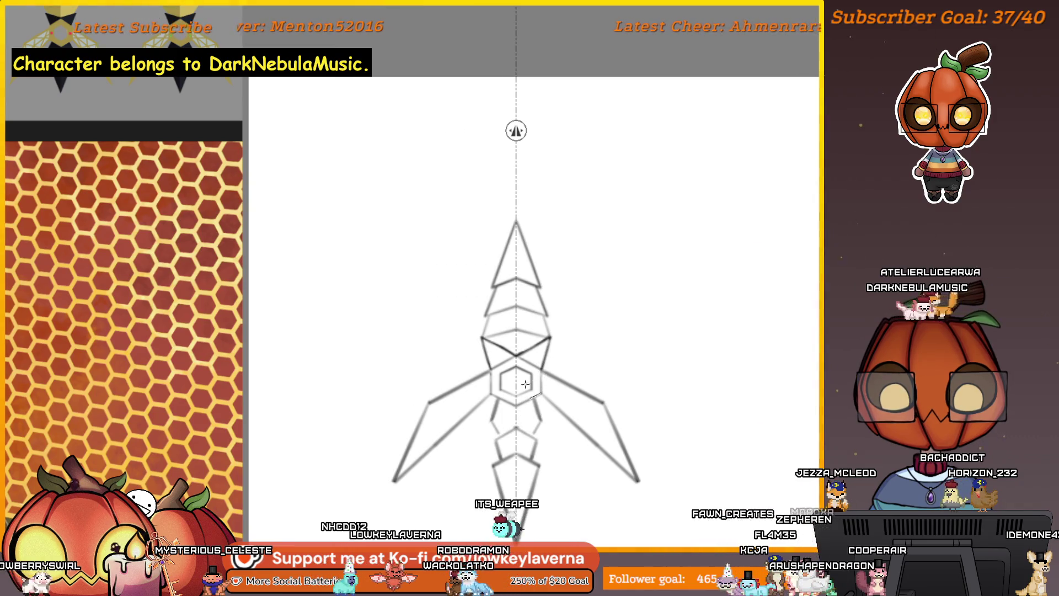
drag(517, 428, 501, 436)
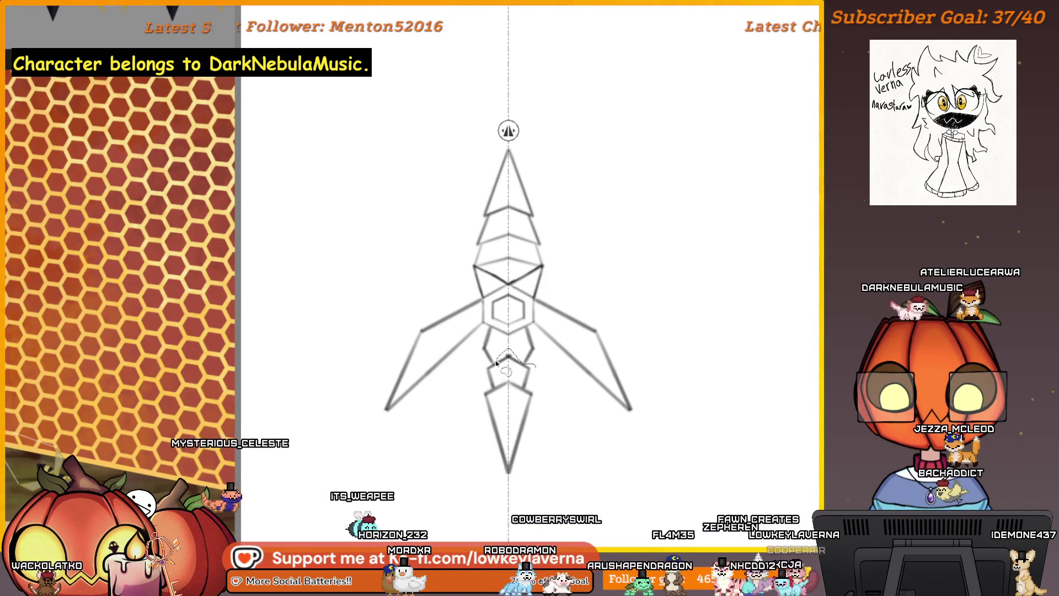
Step: Lasso the lower body and blade section and move it slightly downward beneath the wings
mouse_move(534, 356)
mouse_down()
mouse_move(488, 493)
mouse_move(546, 369)
mouse_up()
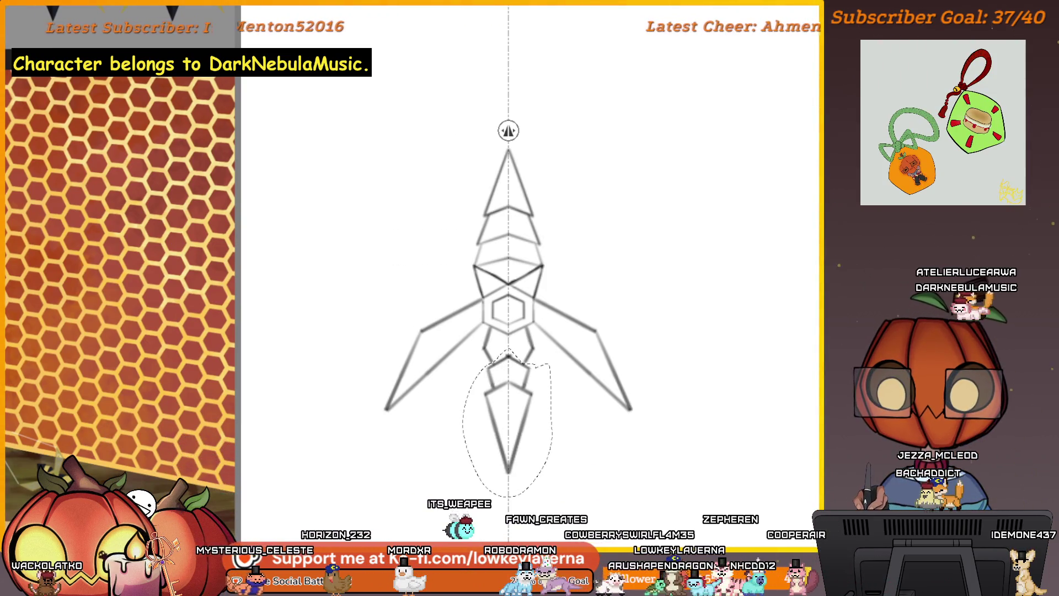
key(ctrl+t)
drag(570, 436, 558, 500)
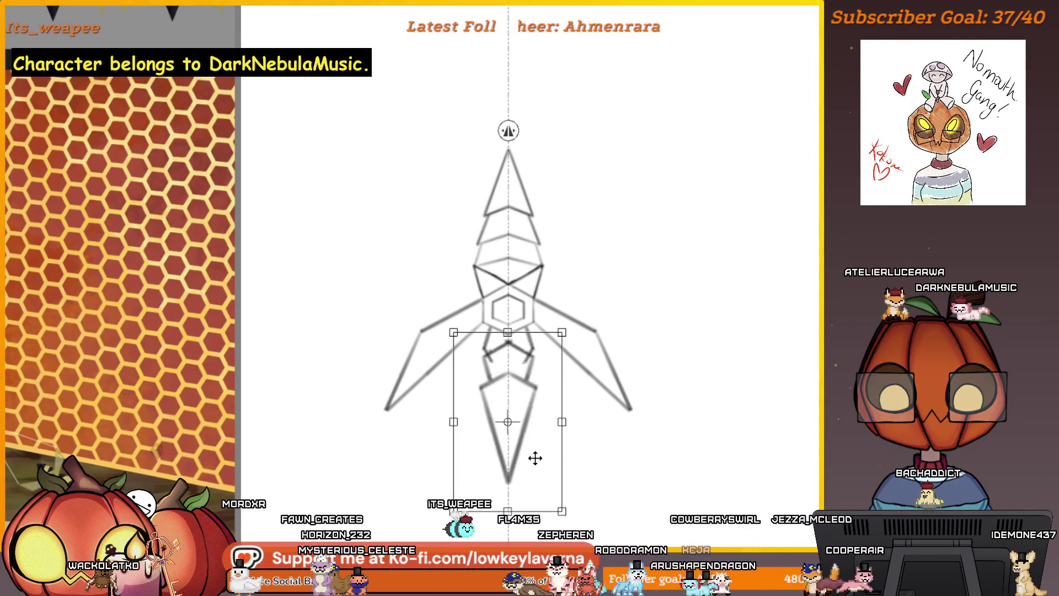
mouse_move(574, 379)
mouse_down()
mouse_move(615, 521)
mouse_move(617, 472)
mouse_up()
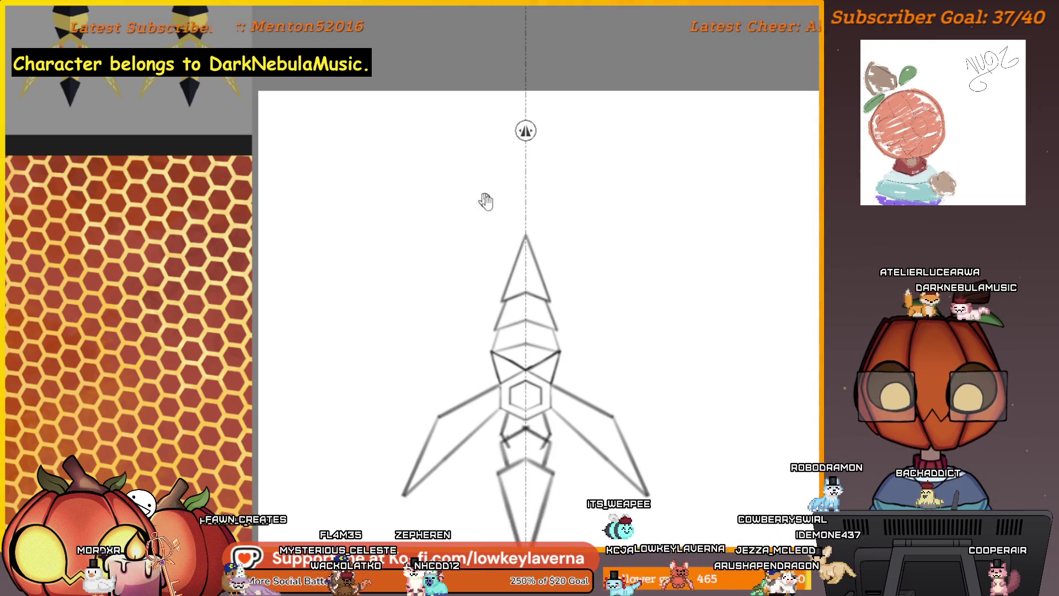
scroll(579, 218, down, 2)
scroll(522, 386, up, 3)
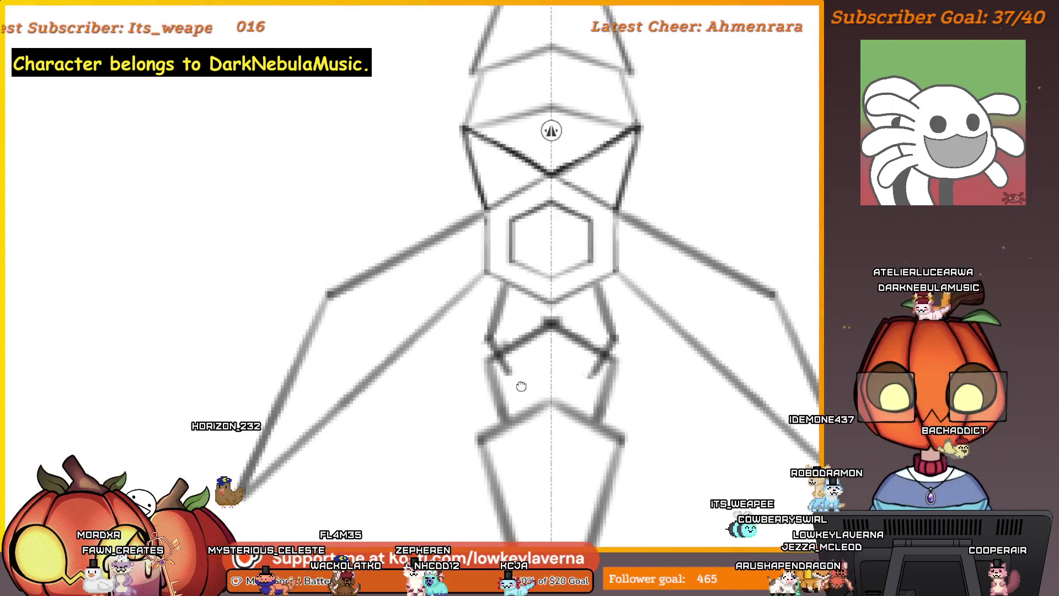
scroll(521, 385, down, 1)
scroll(552, 283, down, 3)
mouse_move(670, 213)
mouse_down()
mouse_move(630, 431)
mouse_move(634, 327)
mouse_up()
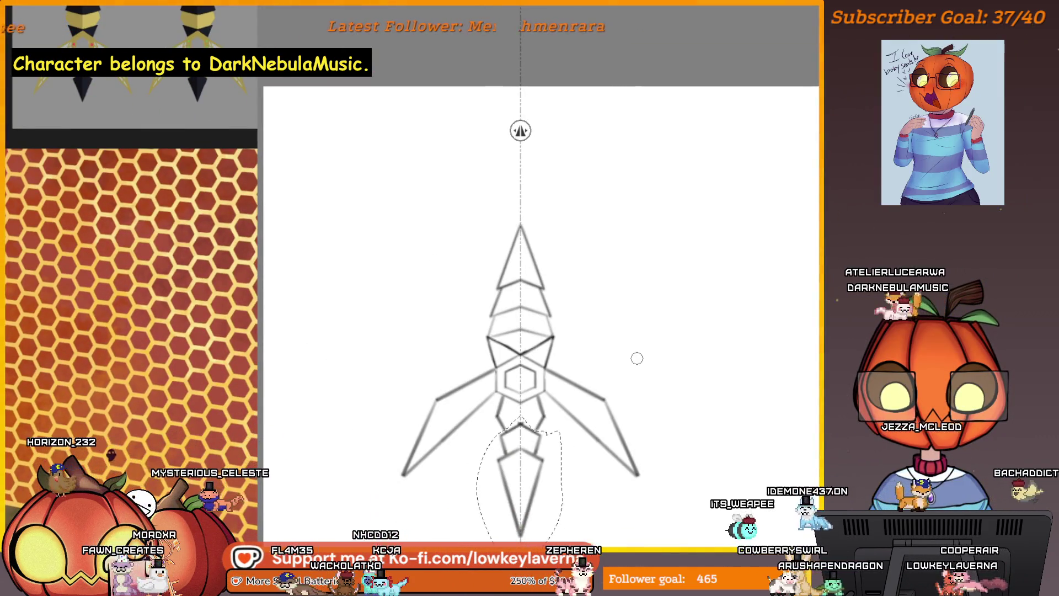
Step: Reselect the lower sketch section and confirm its new position
key(ctrl+d)
drag(550, 435, 554, 381)
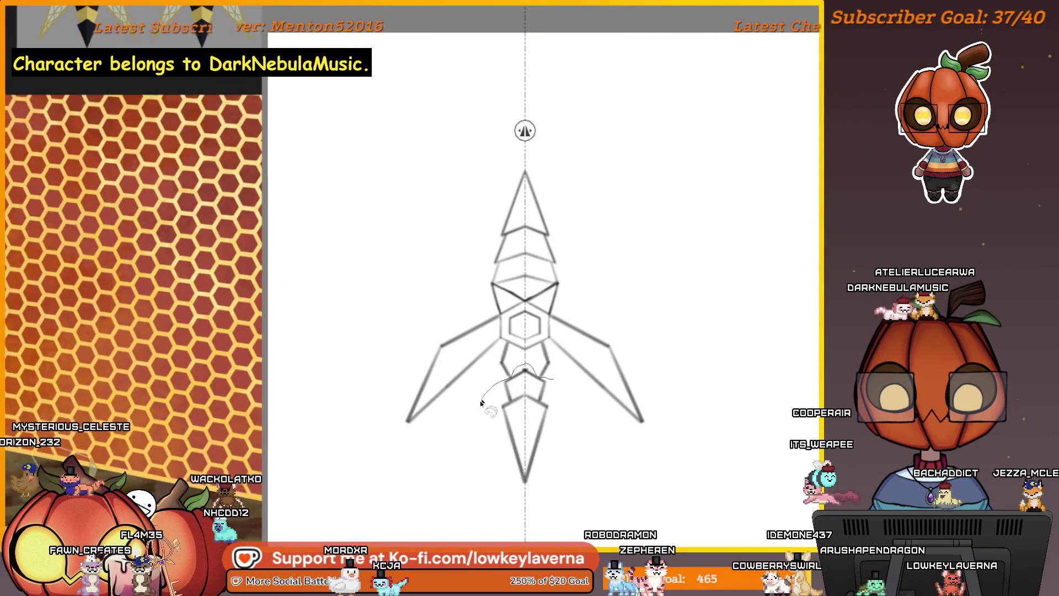
drag(570, 395, 571, 385)
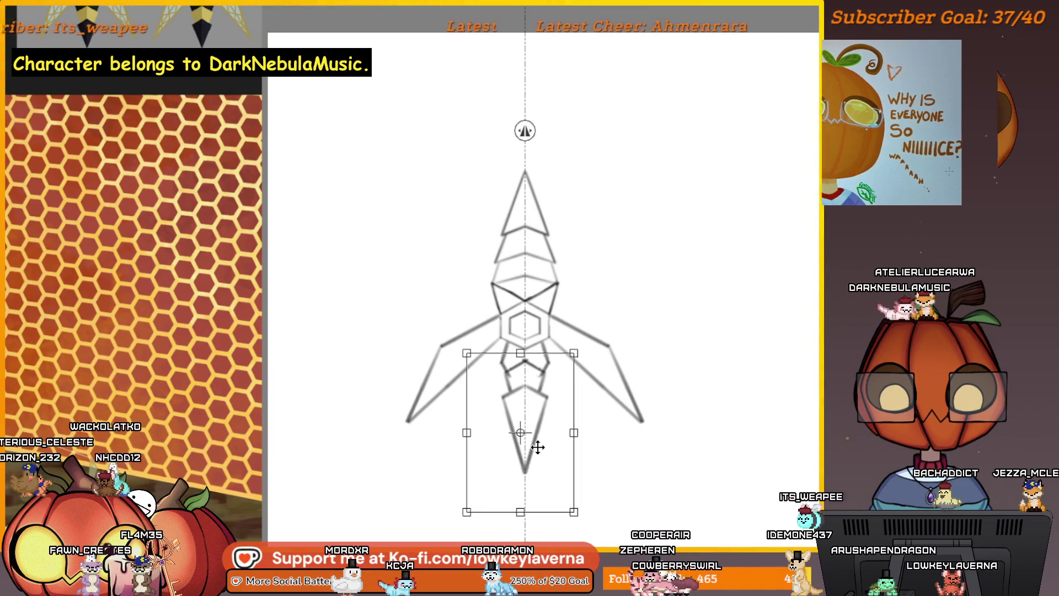
click(303, 15)
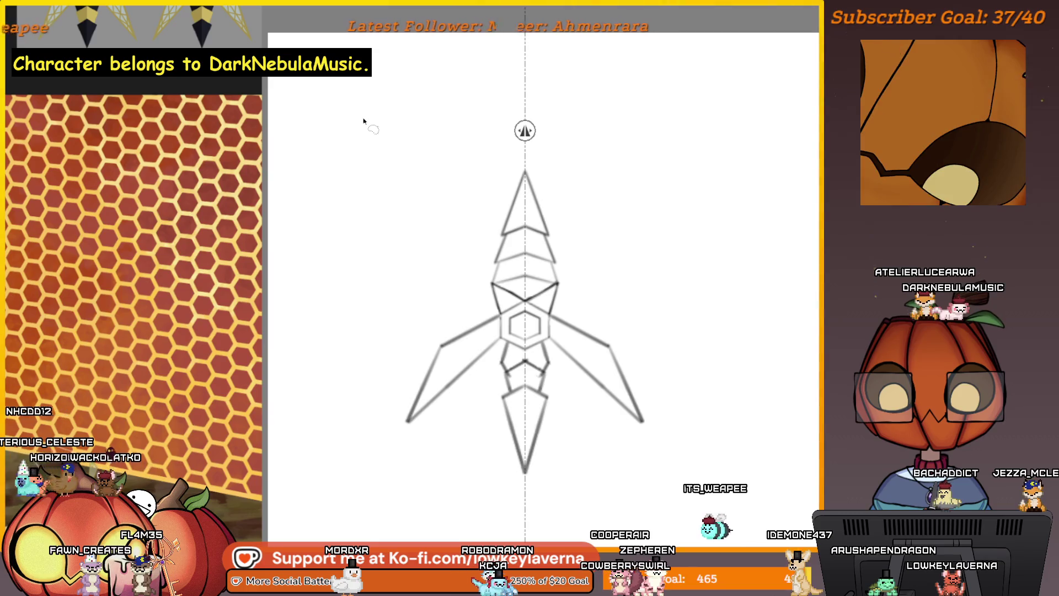
scroll(522, 331, up, 3)
scroll(530, 339, up, 2)
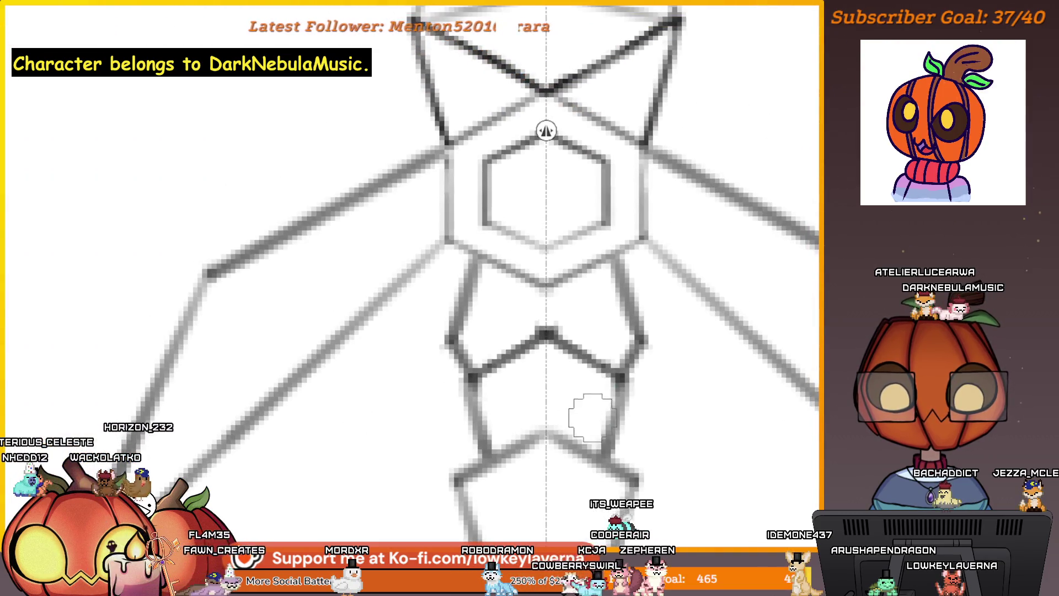
scroll(632, 327, up, 1)
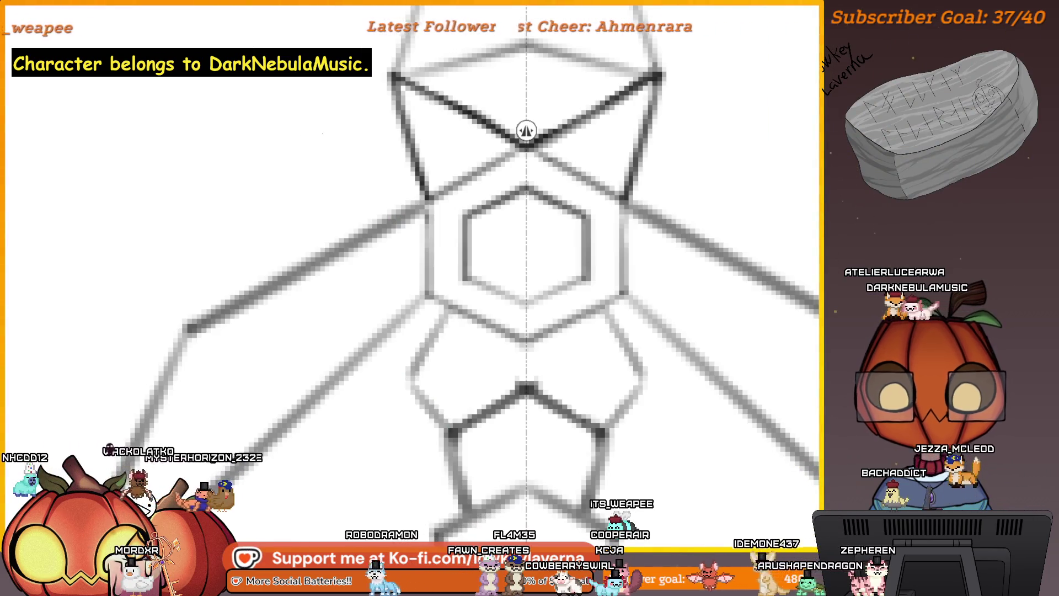
Step: Draw and darken the angled facet edges joining the hexagon pommel to the lower blade
drag(438, 302, 412, 348)
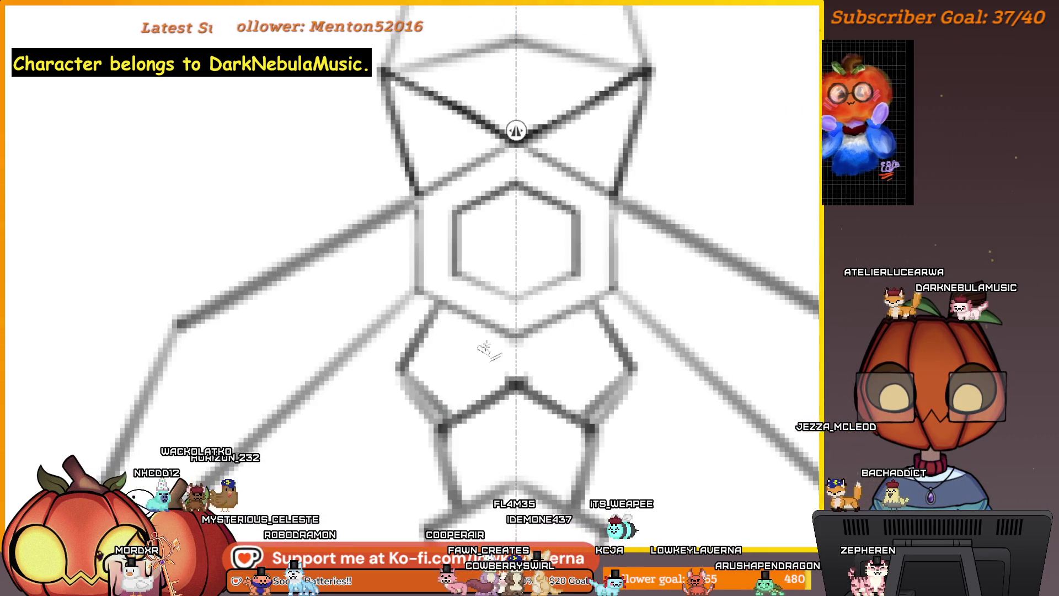
drag(633, 377, 595, 424)
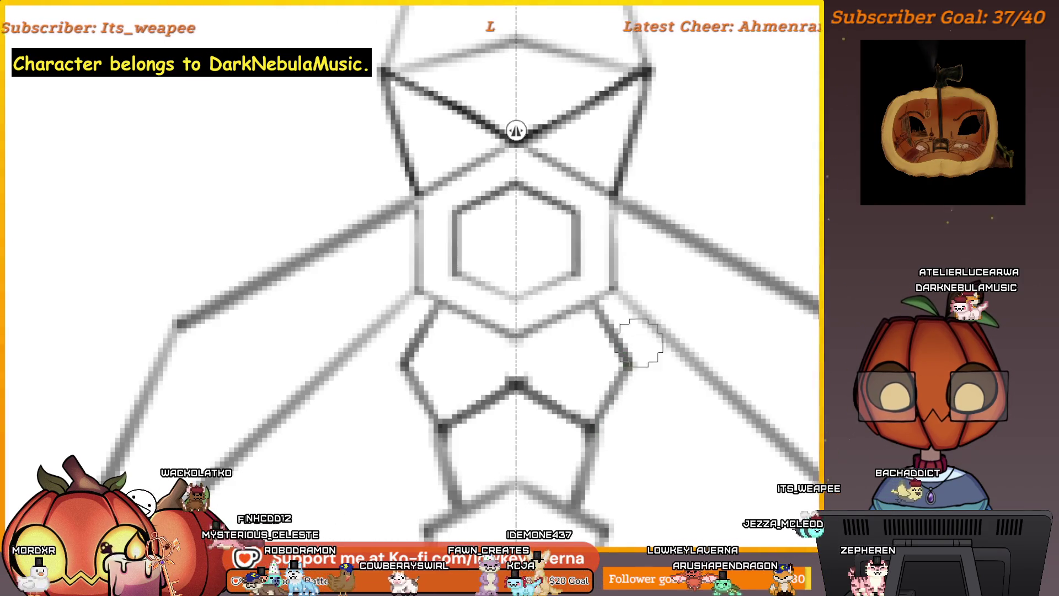
scroll(629, 320, down, 4)
scroll(575, 366, up, 2)
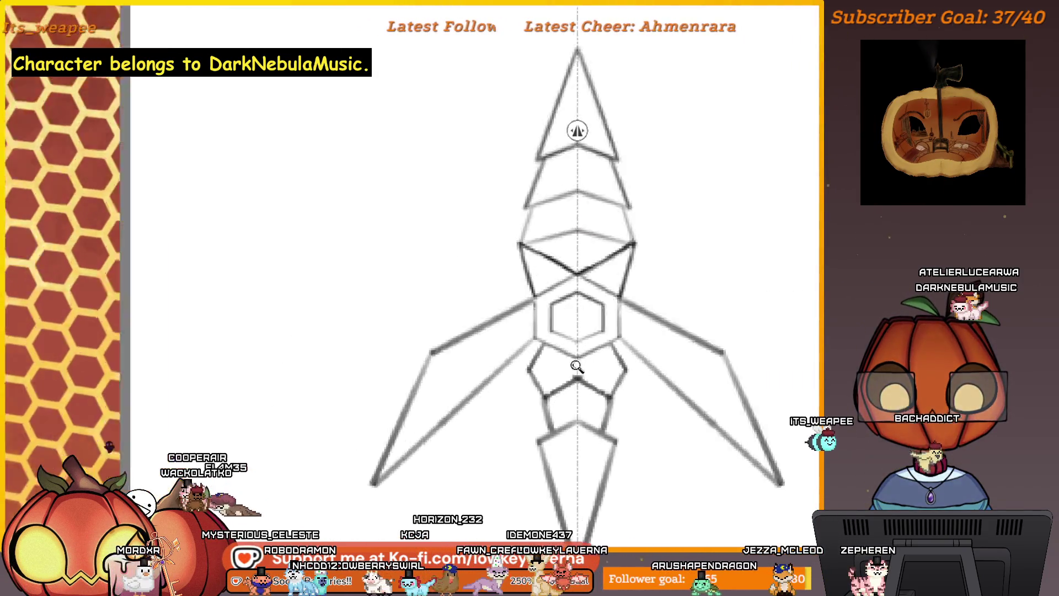
scroll(573, 376, up, 1)
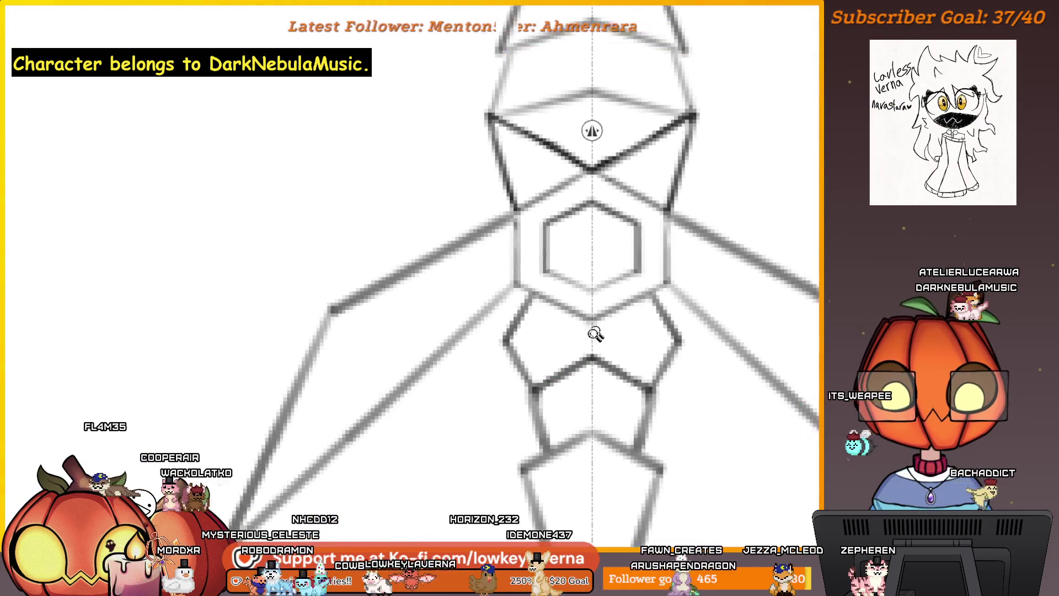
scroll(590, 334, down, 3)
scroll(638, 322, down, 2)
scroll(603, 367, down, 1)
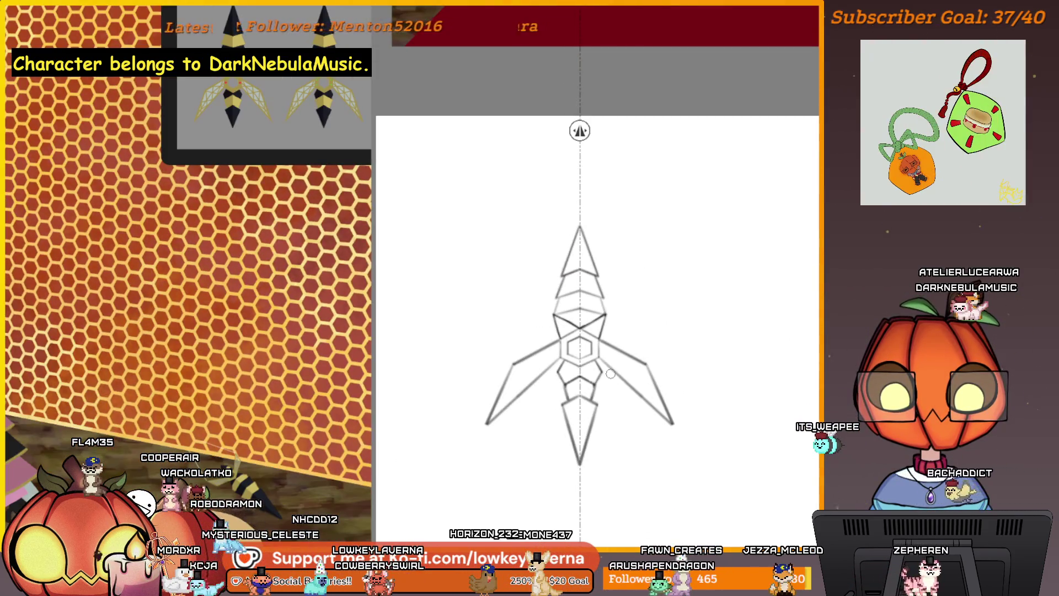
scroll(584, 376, up, 3)
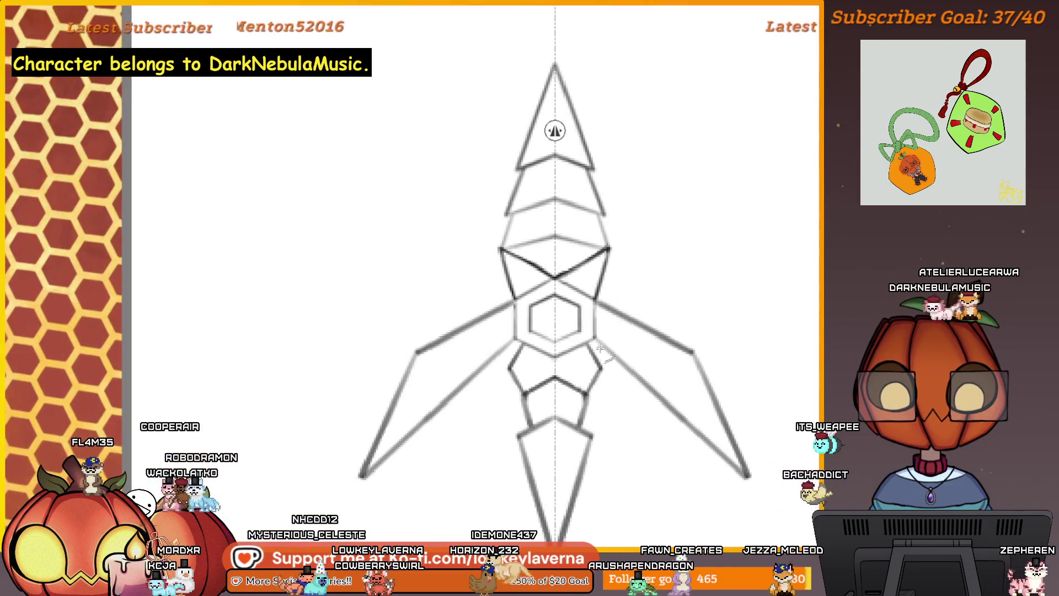
scroll(570, 364, up, 1)
scroll(567, 357, up, 1)
scroll(566, 357, down, 2)
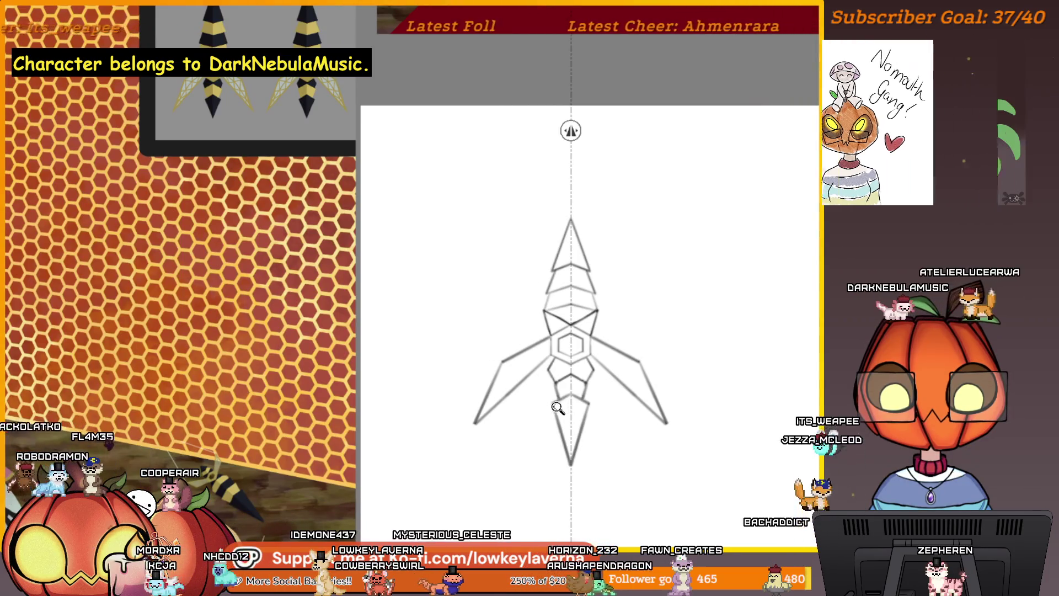
scroll(579, 387, up, 1)
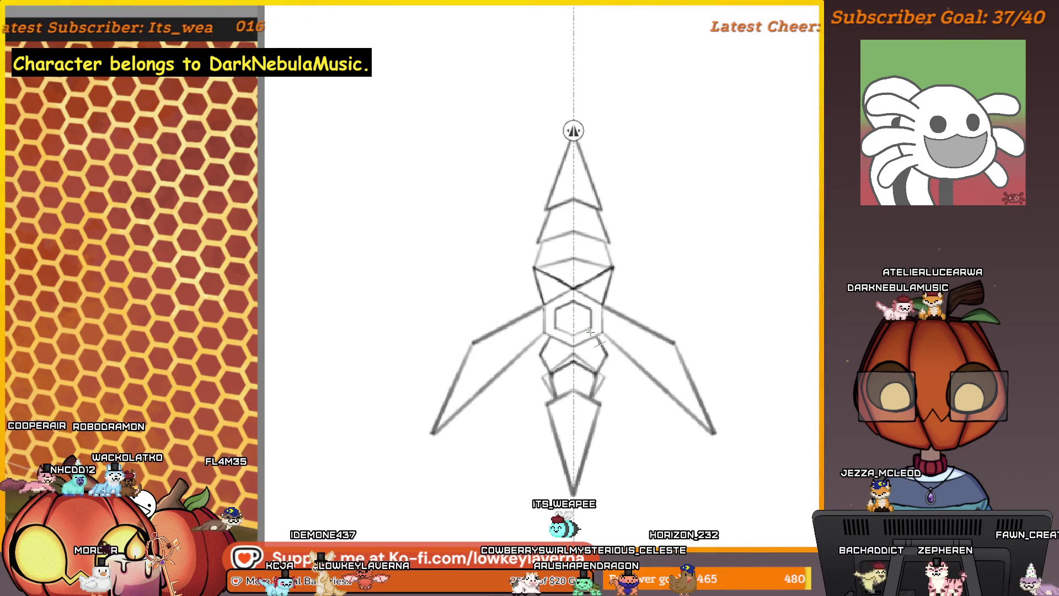
scroll(649, 290, down, 3)
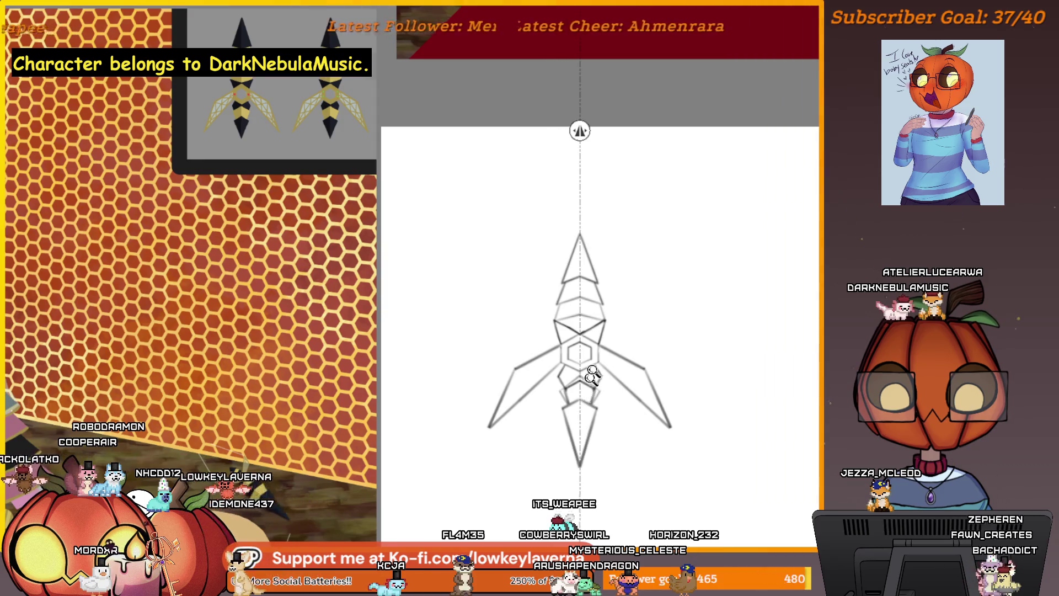
scroll(593, 373, up, 5)
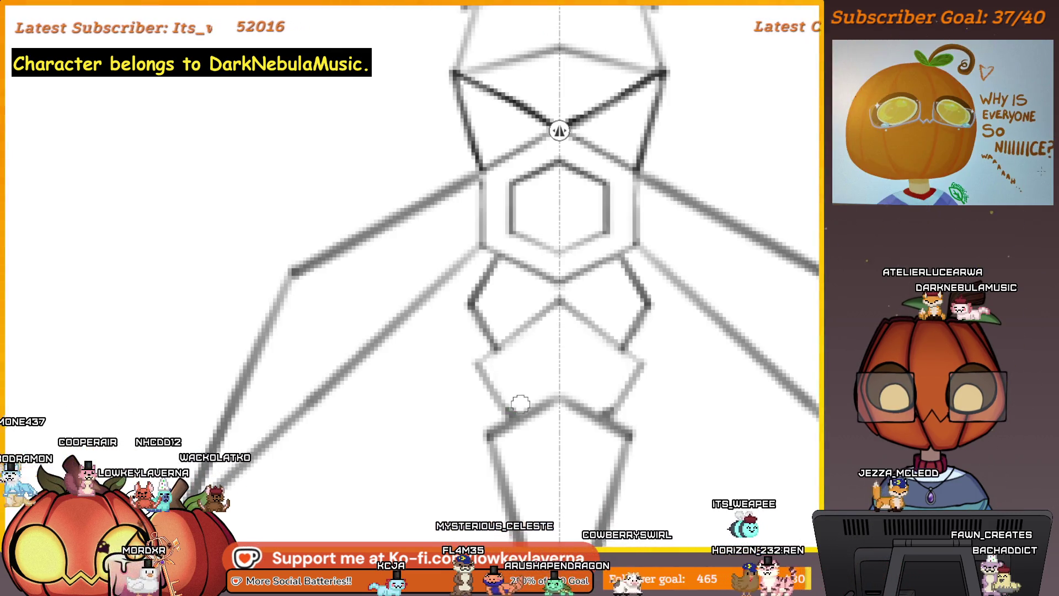
scroll(506, 378, down, 5)
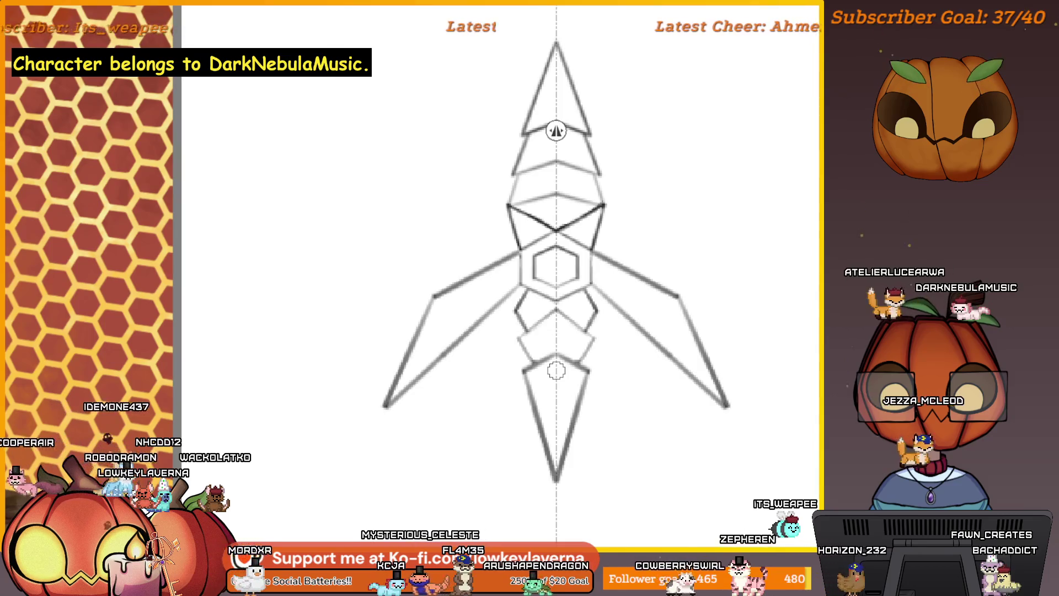
scroll(556, 371, down, 5)
scroll(556, 302, up, 5)
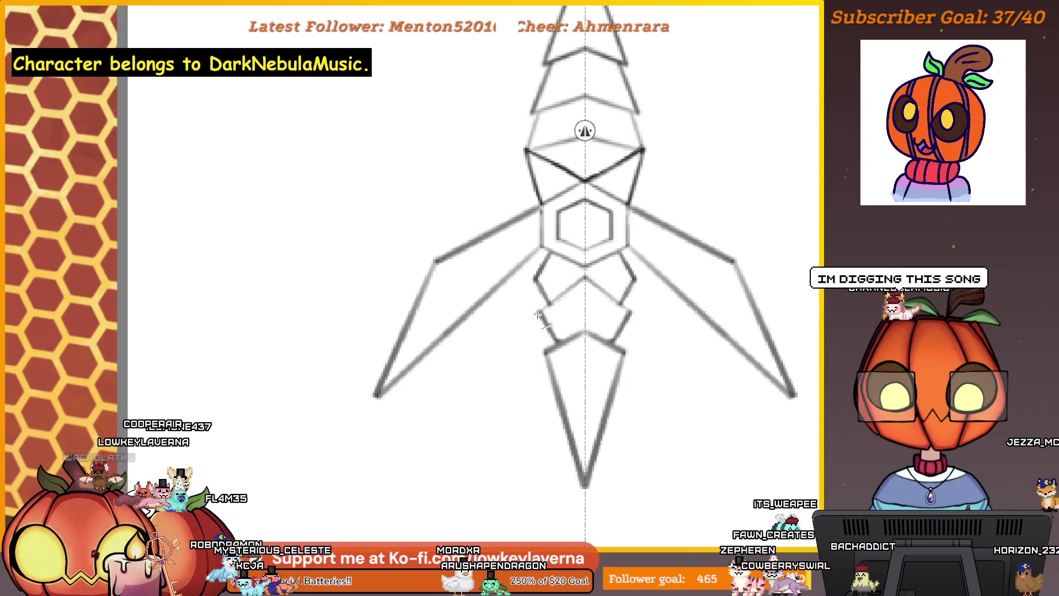
scroll(644, 248, down, 4)
drag(645, 302, 625, 328)
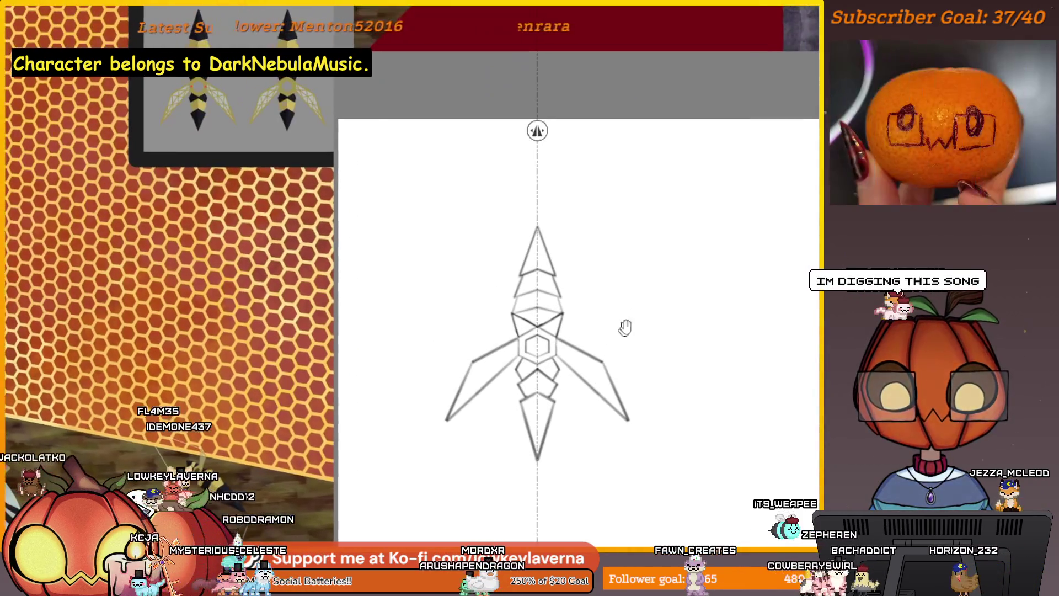
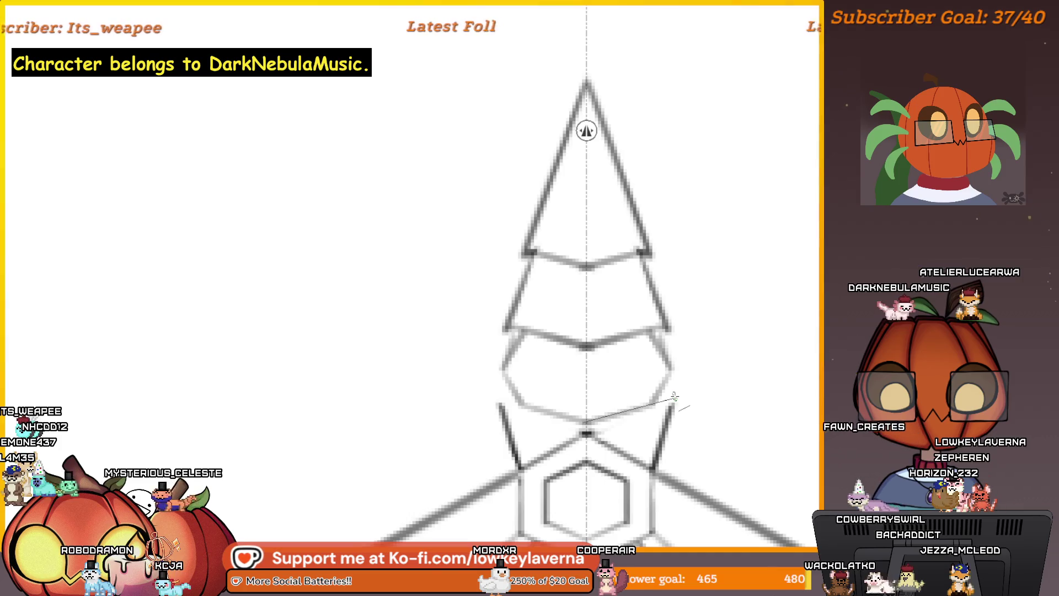
Step: Pan across the sketch to bring the left prong and hexagon into view
drag(692, 395, 676, 378)
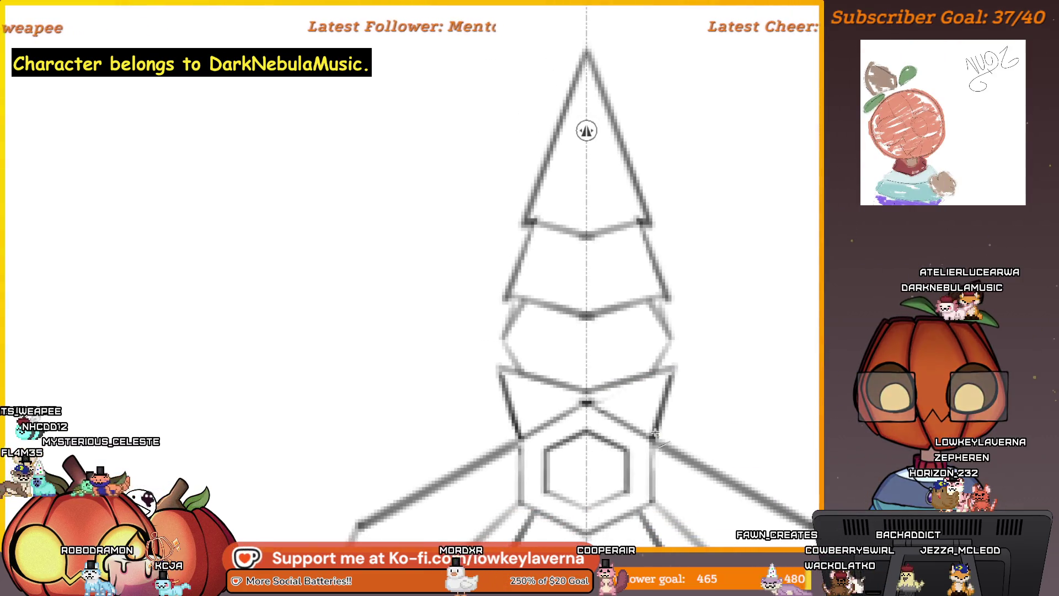
drag(675, 364, 677, 386)
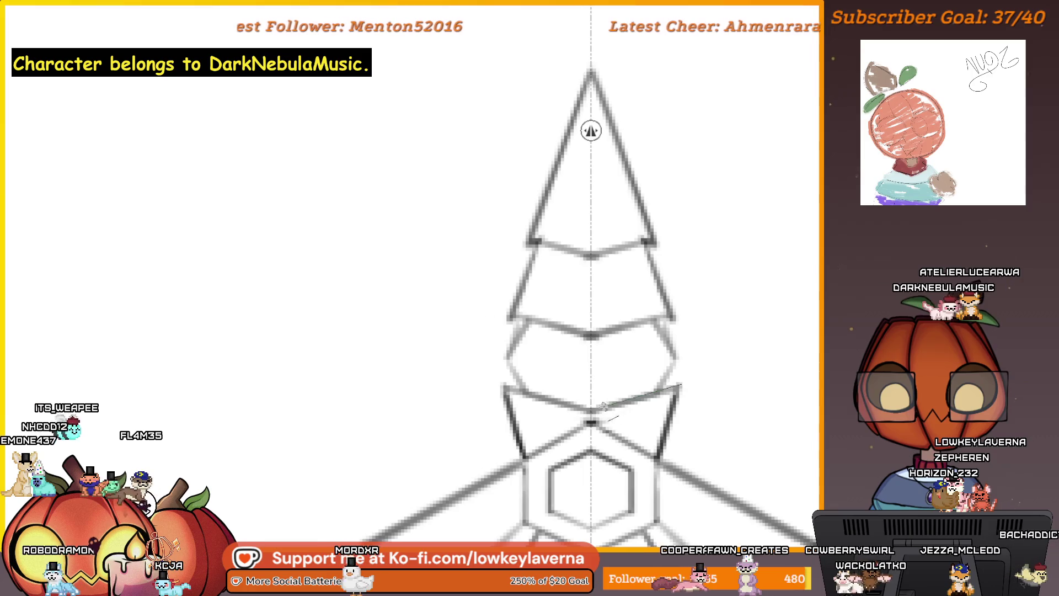
drag(605, 406, 597, 377)
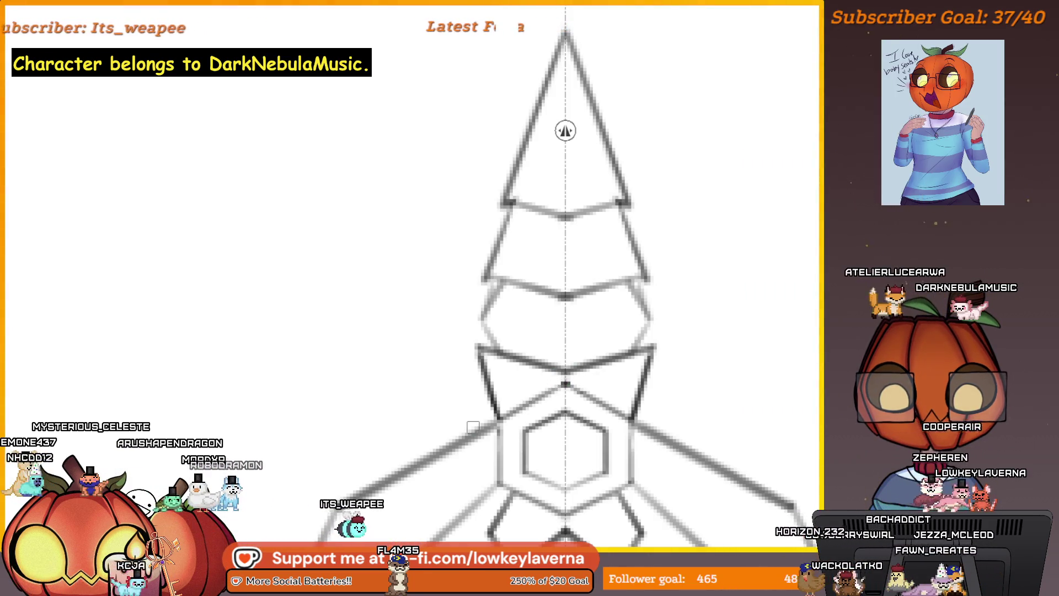
drag(473, 427, 590, 308)
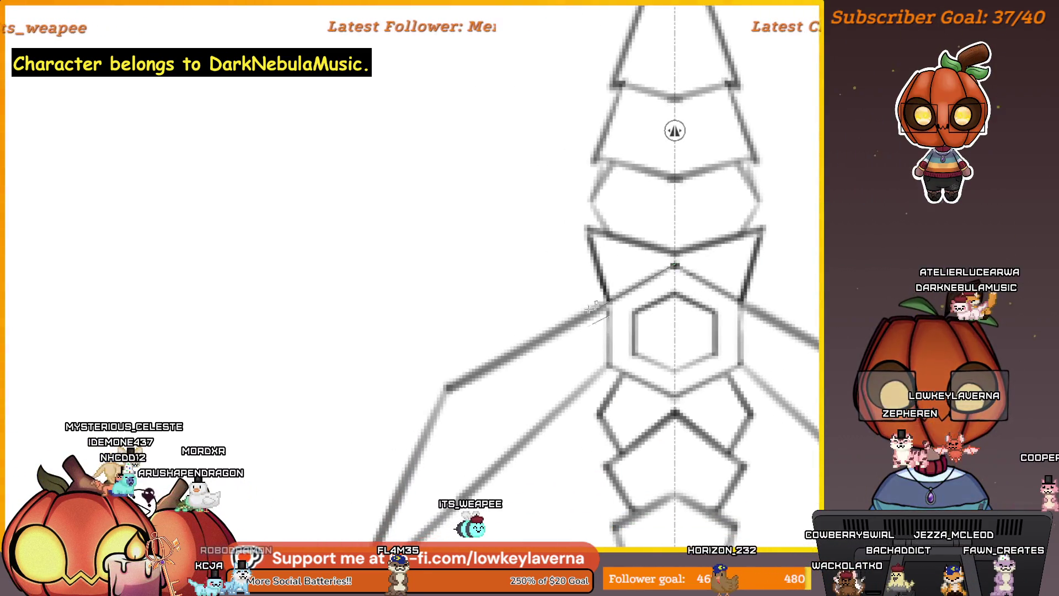
Step: Ink over the long left diagonal prong line up to the hexagon, undoing one overdark stroke
drag(448, 386, 608, 307)
drag(521, 355, 545, 338)
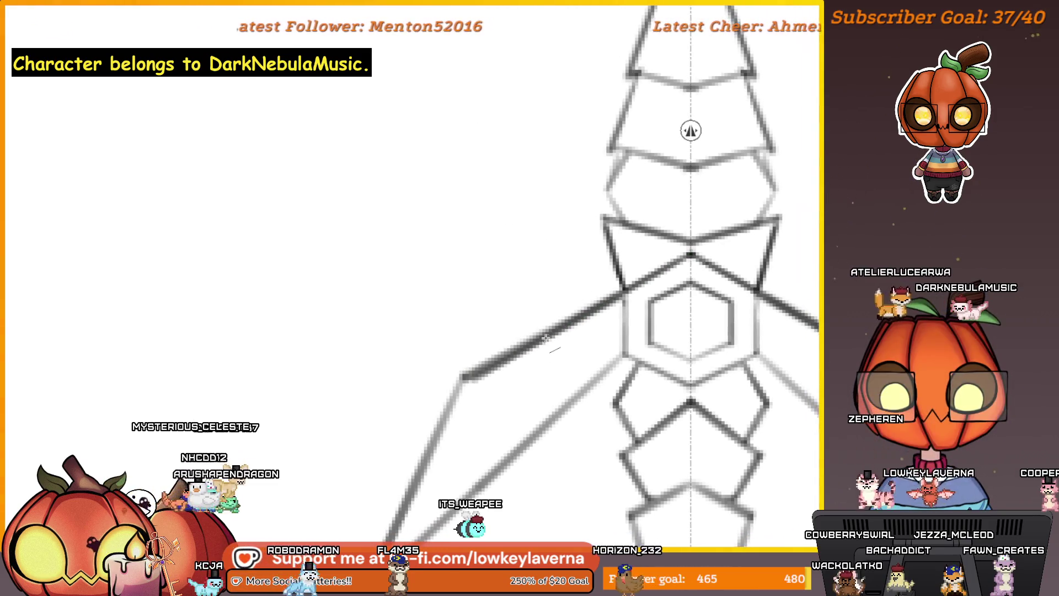
key(ctrl+z)
drag(477, 366, 497, 385)
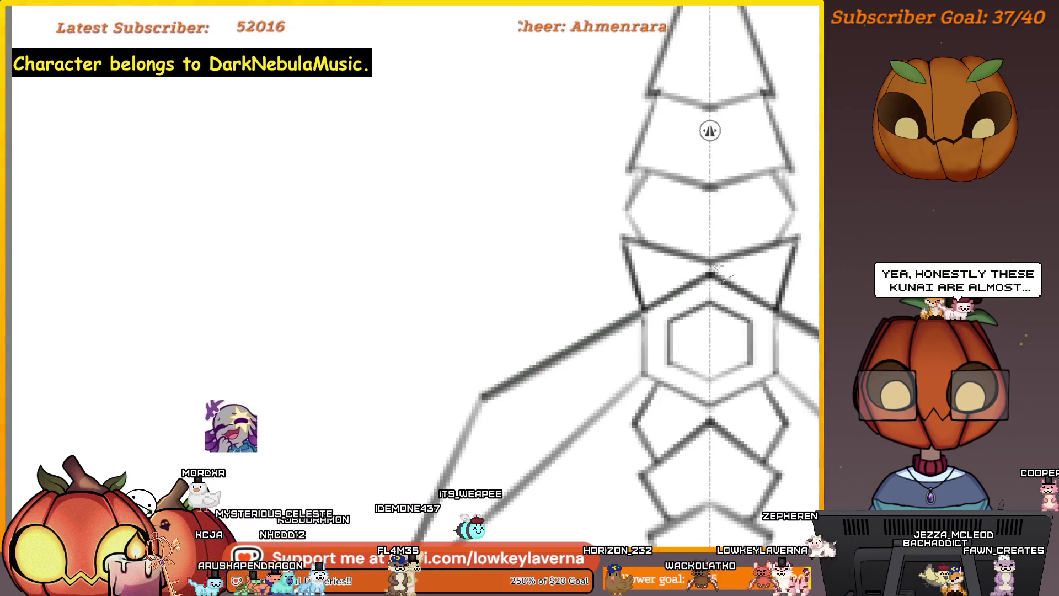
Step: Pan the view down to show the pointed lower blade tip
mouse_move(487, 394)
mouse_down()
mouse_move(615, 348)
mouse_move(660, 365)
mouse_up()
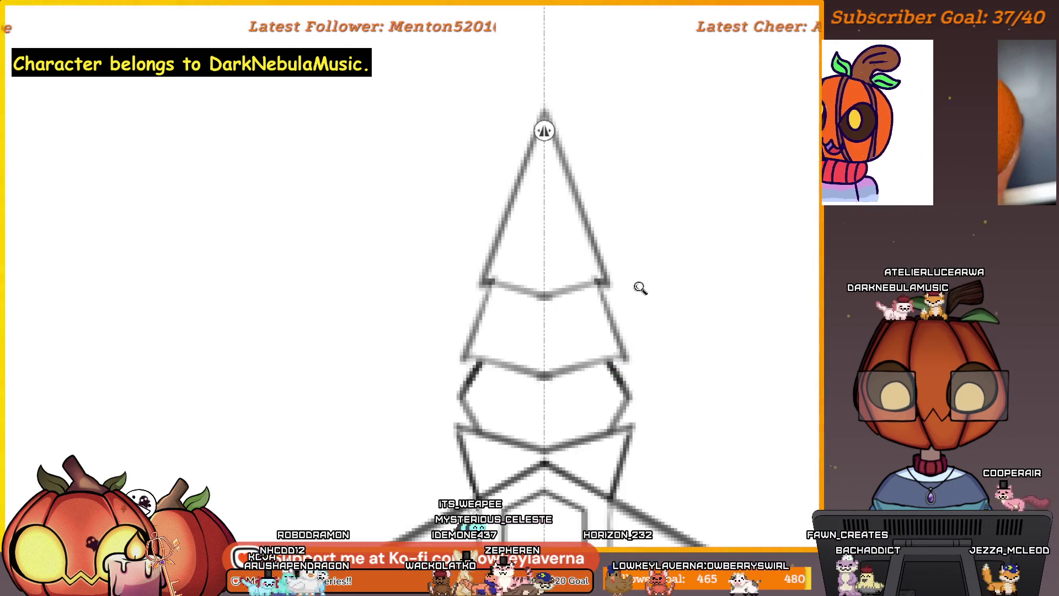
scroll(638, 287, down, 2)
scroll(656, 256, up, 2)
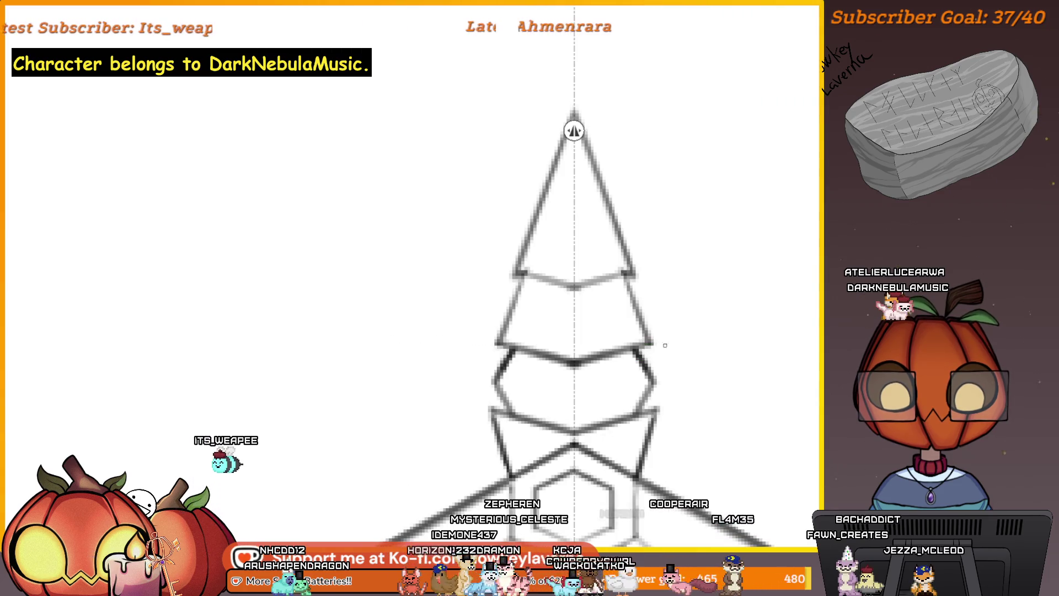
drag(665, 344, 694, 369)
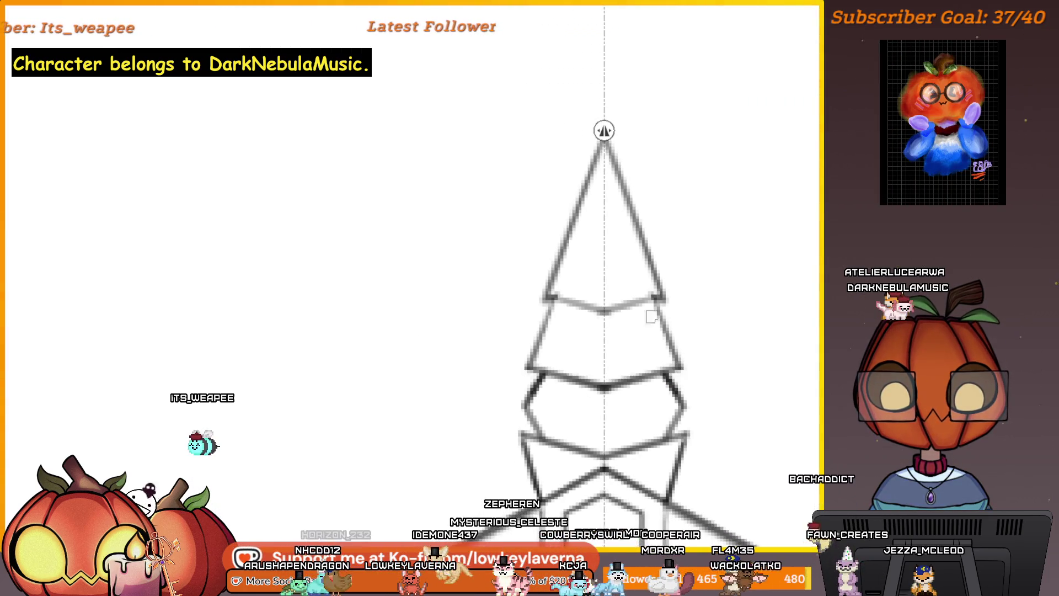
drag(652, 316, 657, 353)
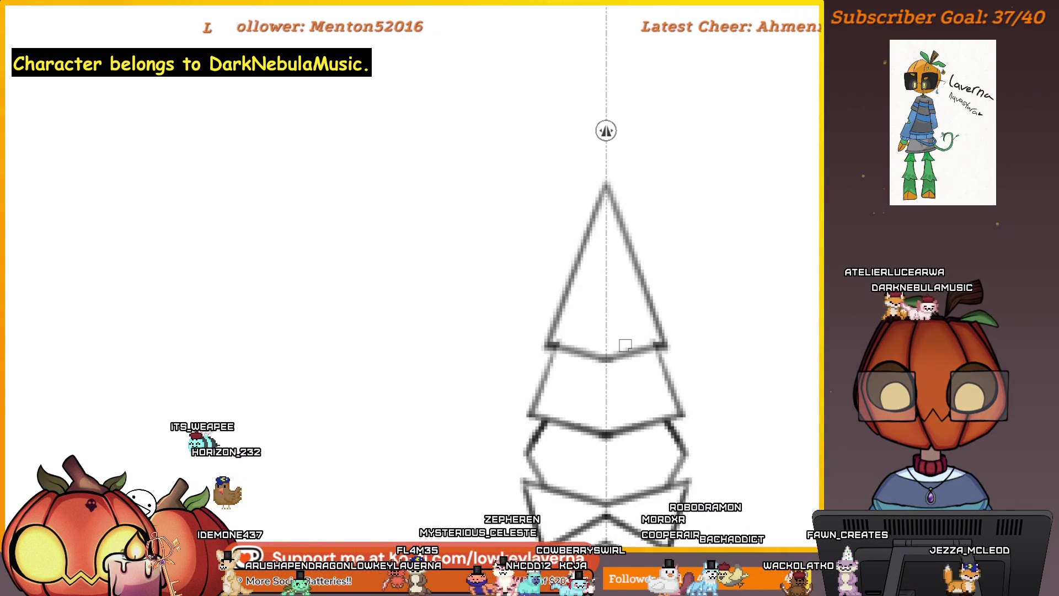
scroll(692, 316, down, 5)
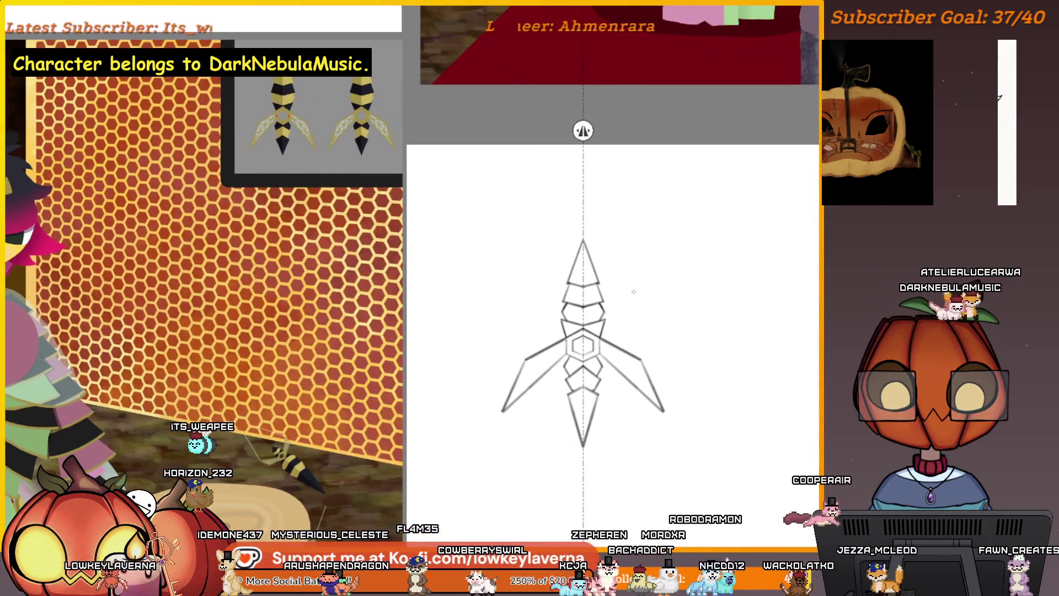
scroll(612, 306, up, 4)
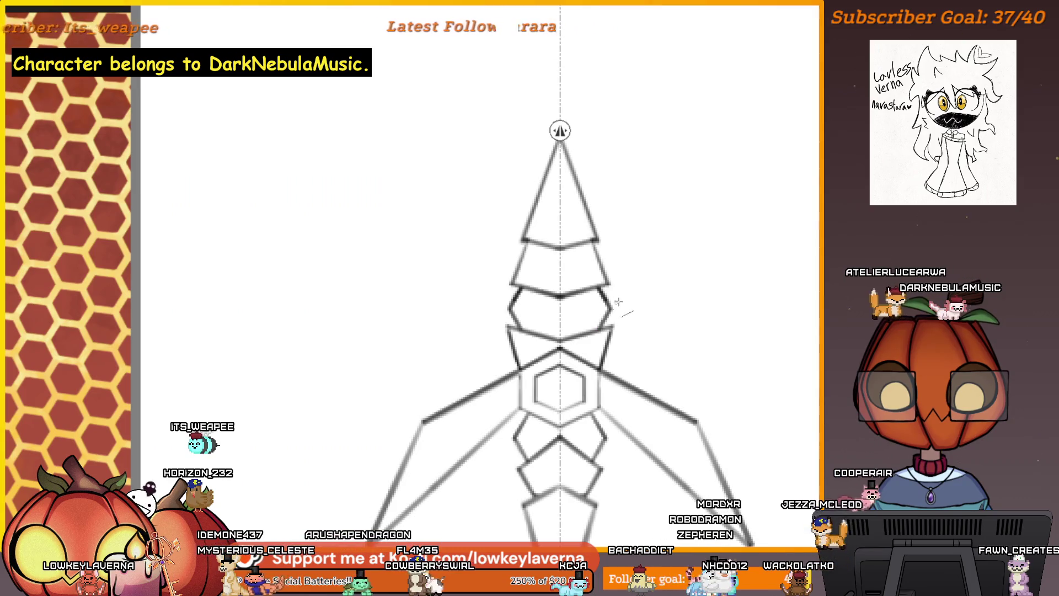
scroll(618, 303, down, 3)
scroll(638, 336, down, 2)
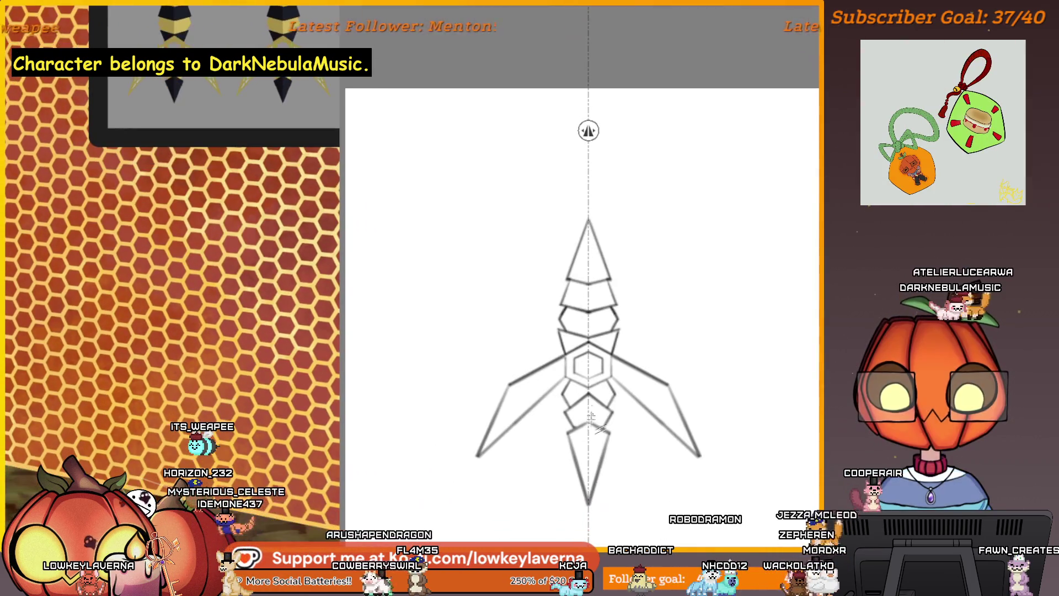
scroll(593, 424, down, 2)
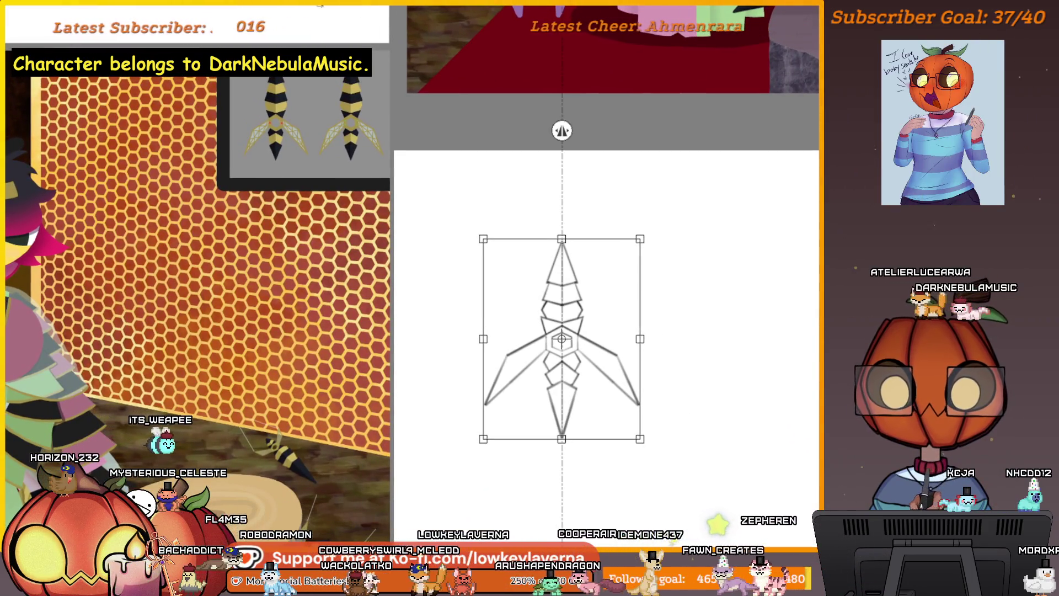
Step: Apply the size change to the blade sketch and zoom in on the blade tip
key(Return)
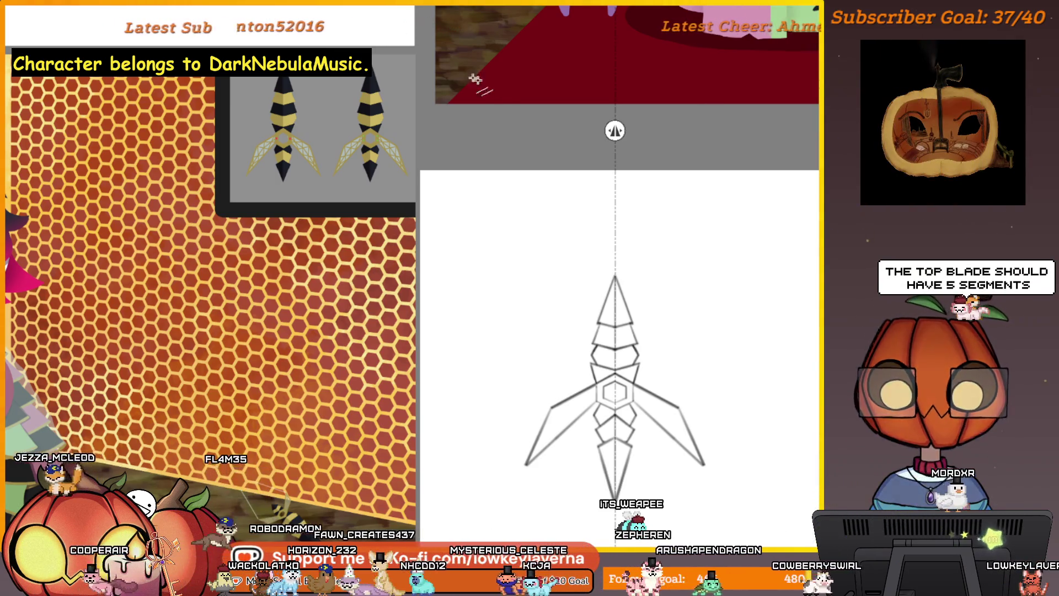
click(634, 313)
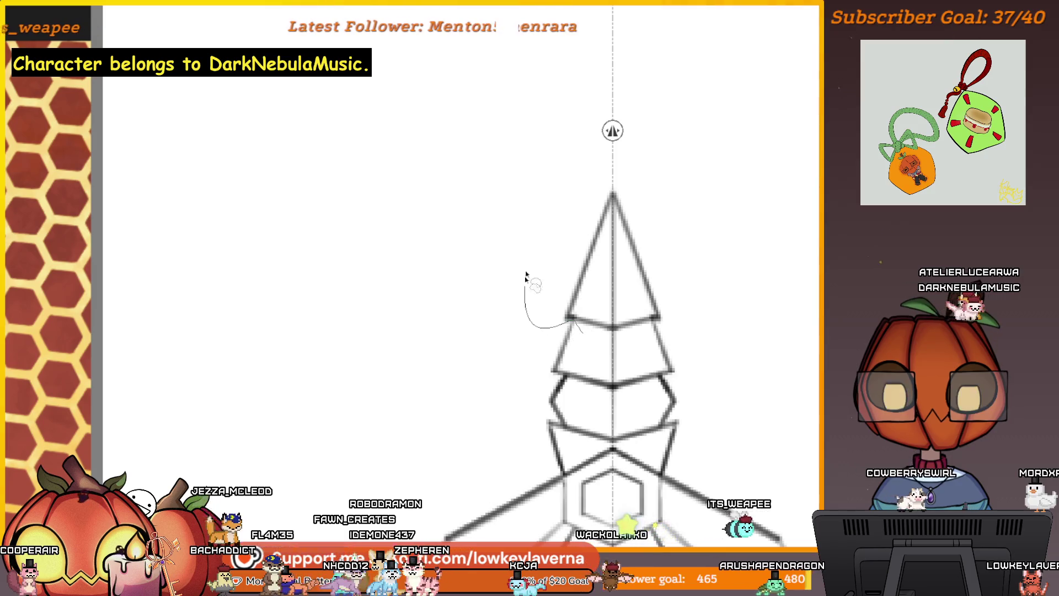
drag(657, 326, 686, 351)
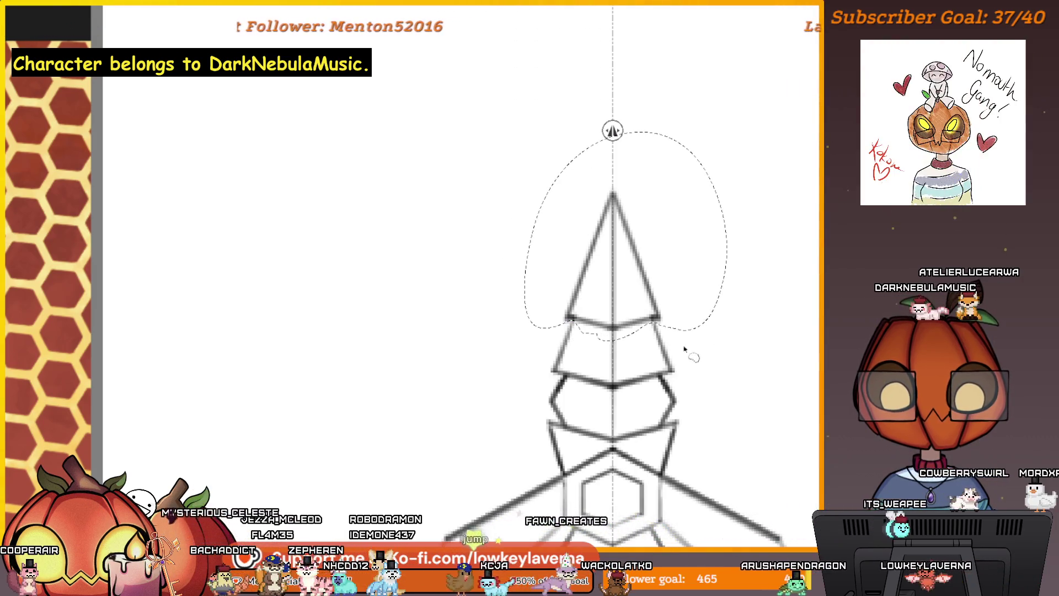
key(ctrl+t)
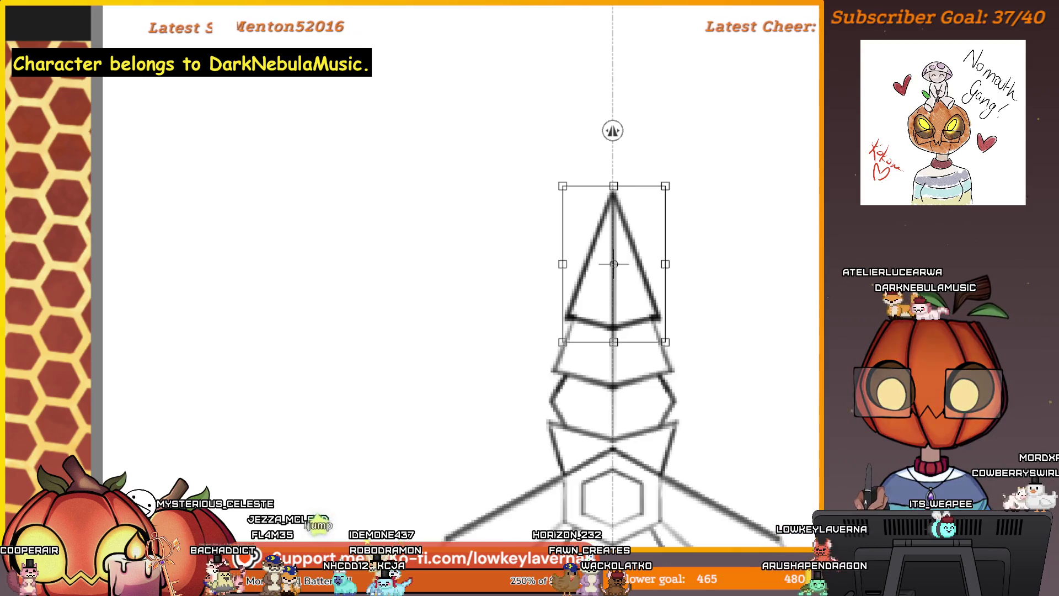
drag(626, 253, 631, 203)
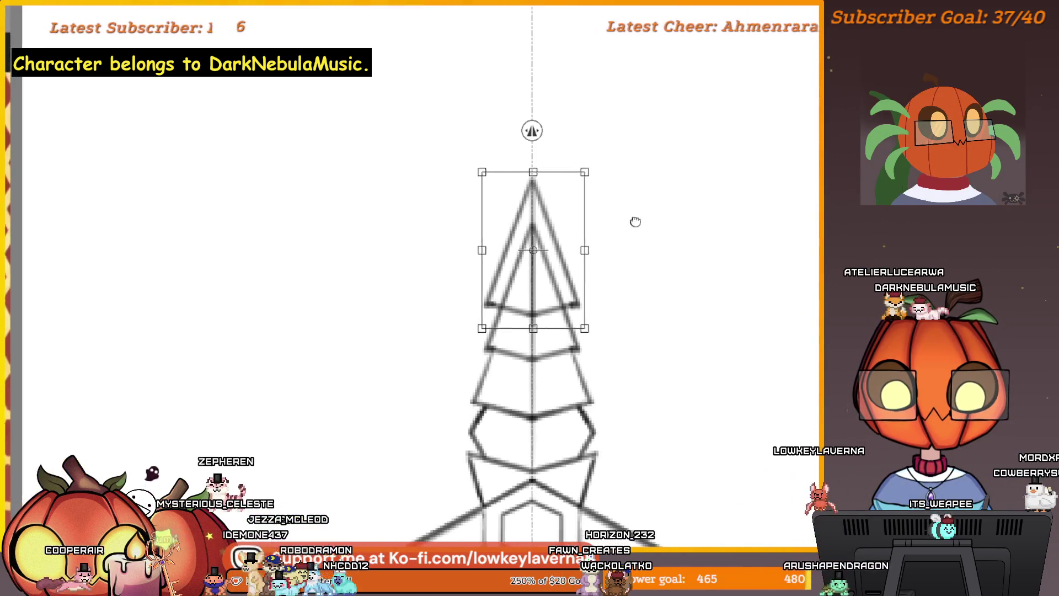
scroll(634, 220, down, 1)
scroll(620, 244, down, 3)
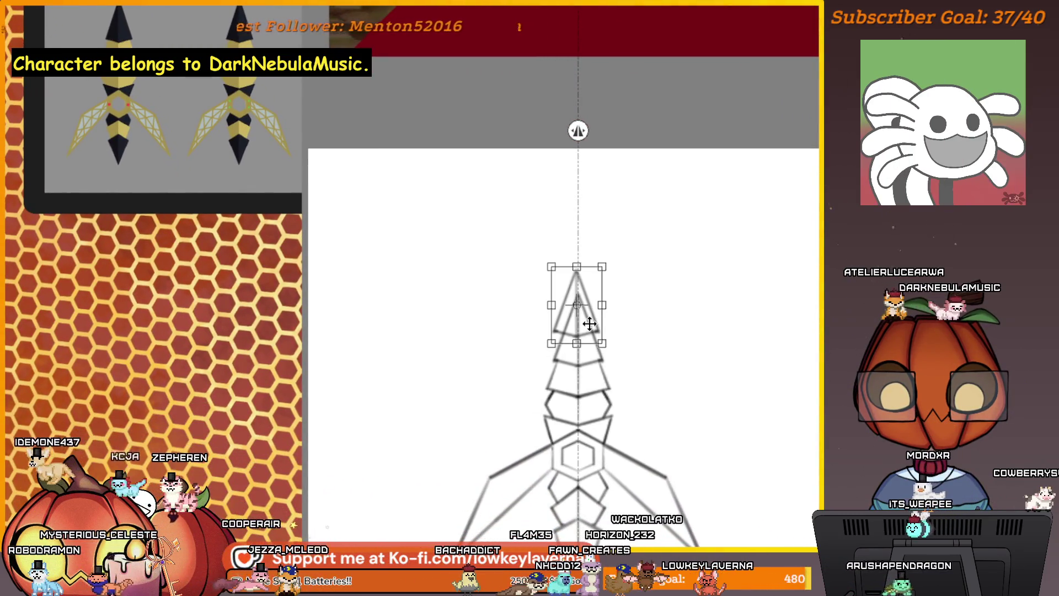
key(Return)
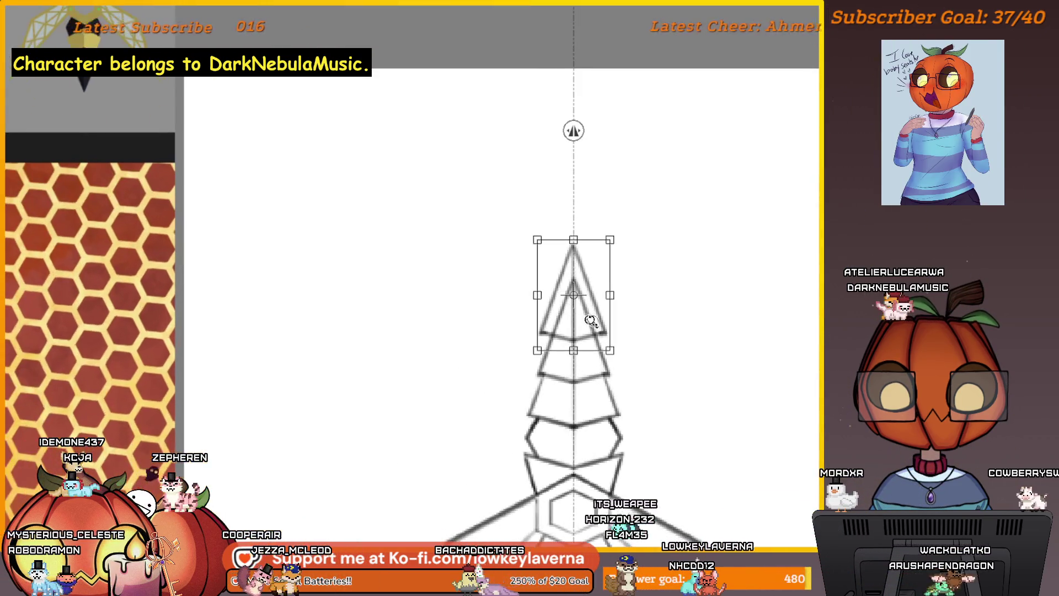
drag(591, 324, 587, 328)
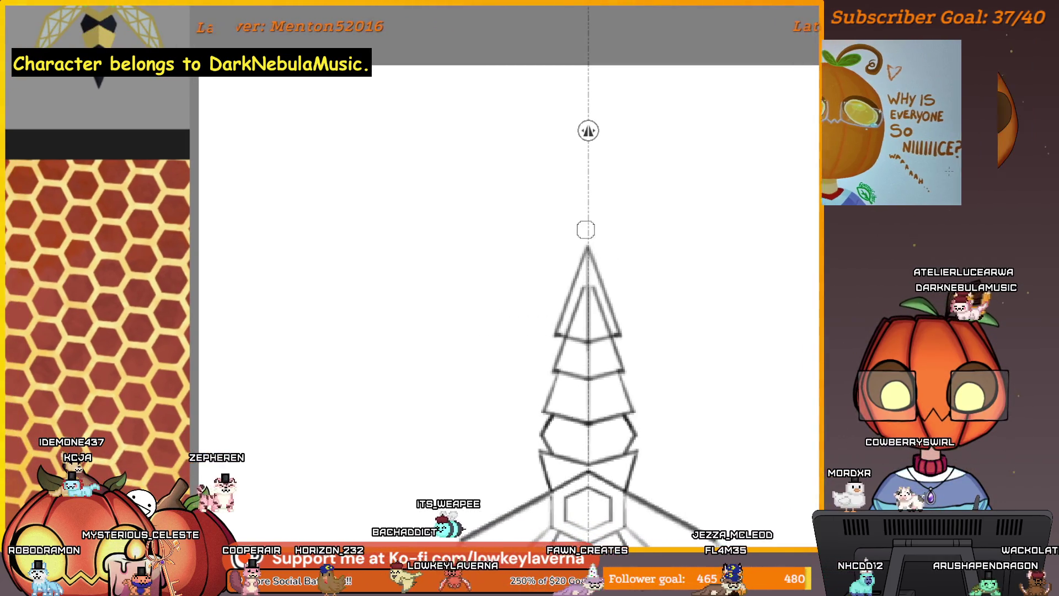
key(ctrl+z)
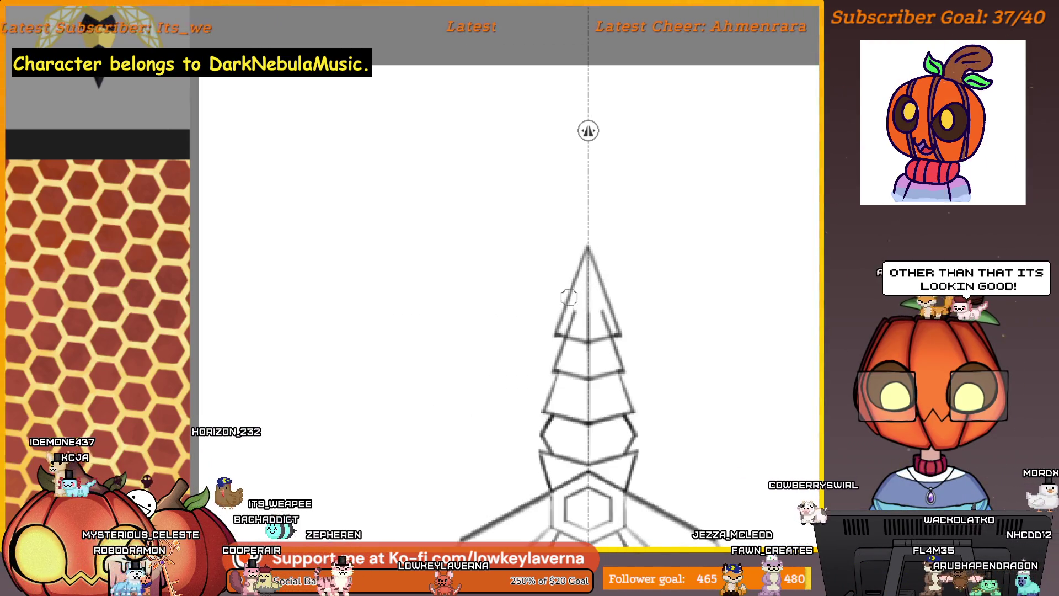
drag(568, 298, 587, 247)
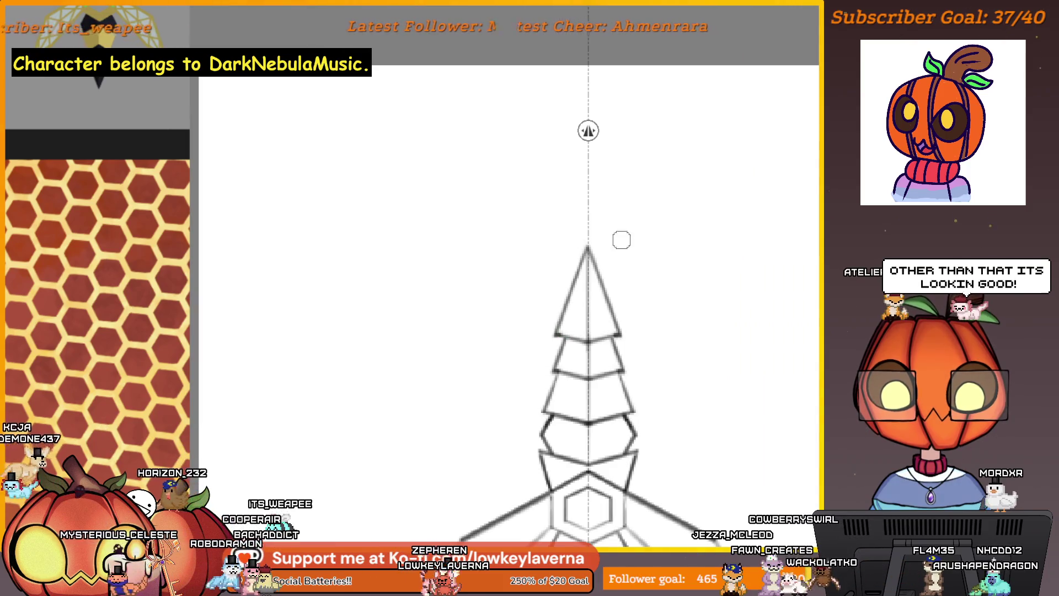
scroll(621, 240, down, 3)
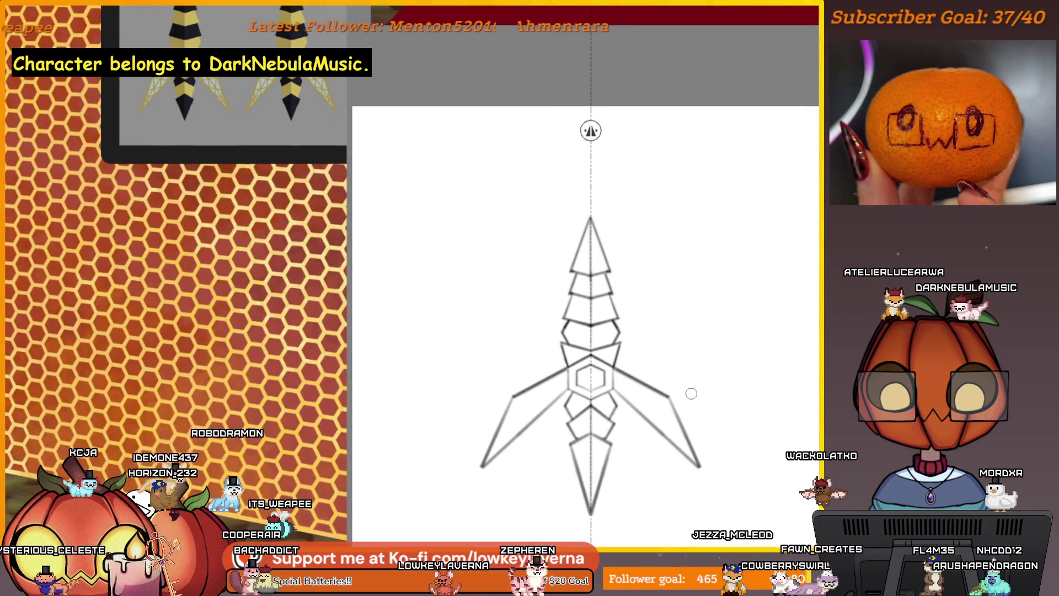
key(ctrl+t)
key(Return)
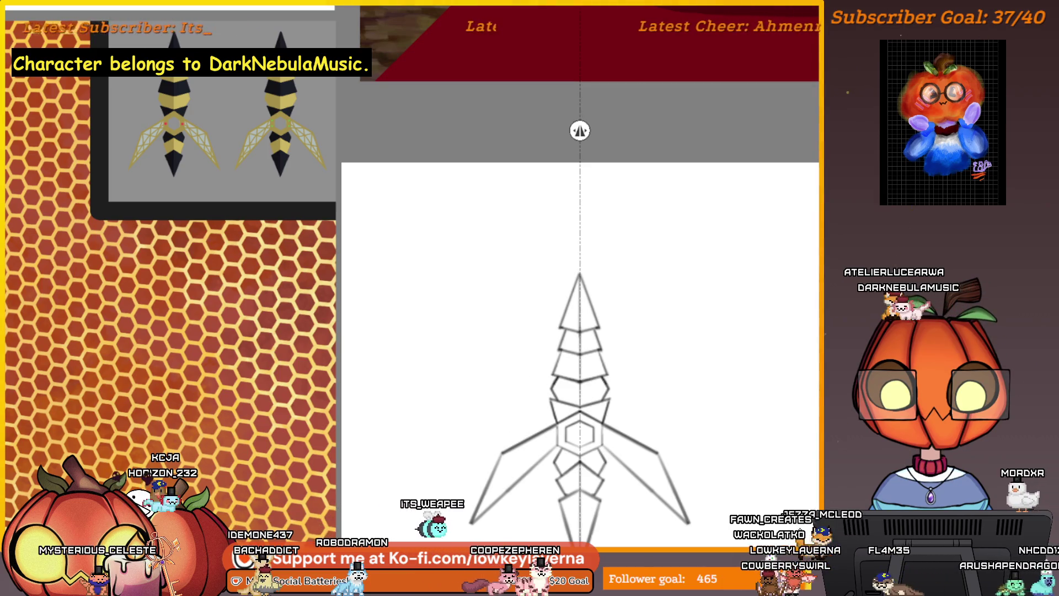
key(Delete)
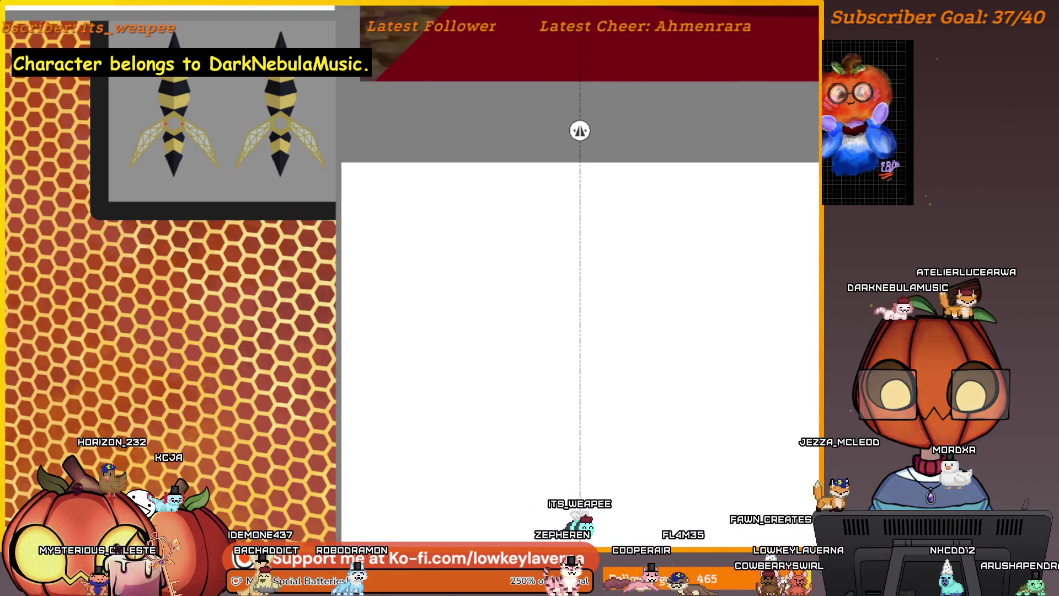
key(ctrl+z)
scroll(677, 309, up, 2)
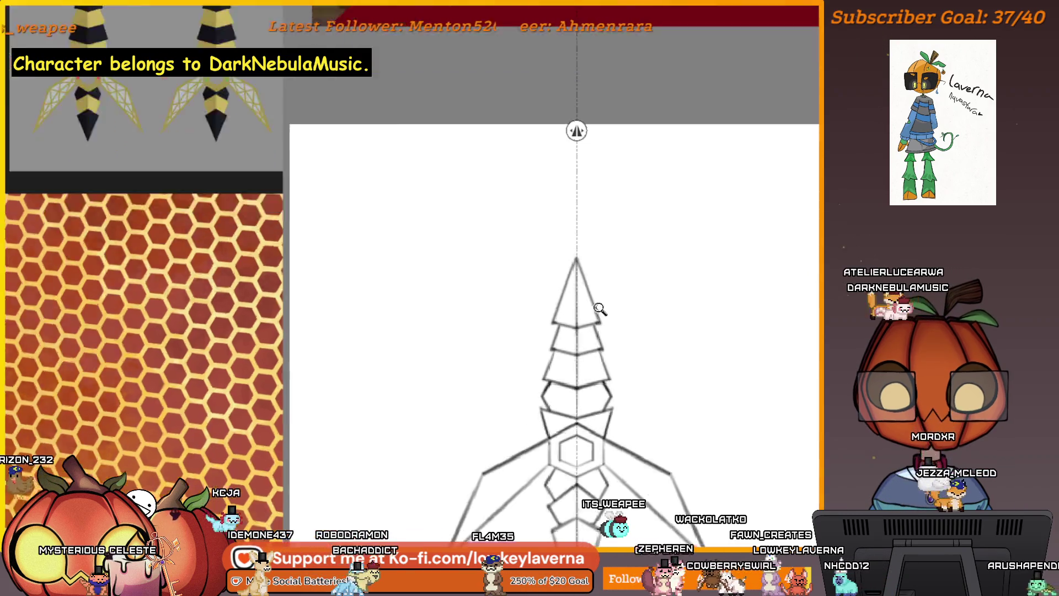
scroll(676, 308, up, 2)
scroll(676, 309, left, 2)
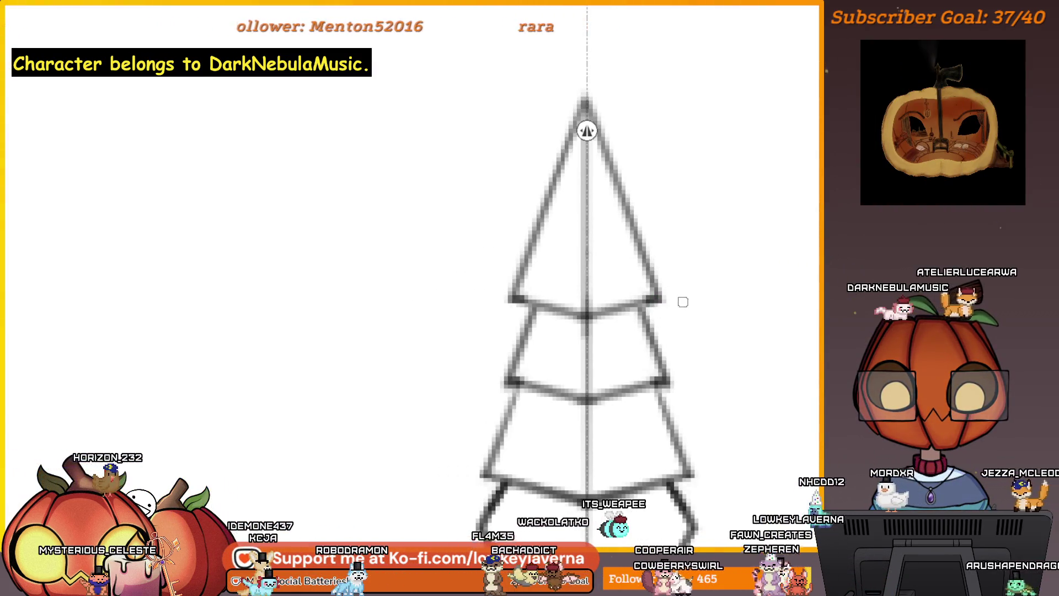
drag(663, 296, 674, 303)
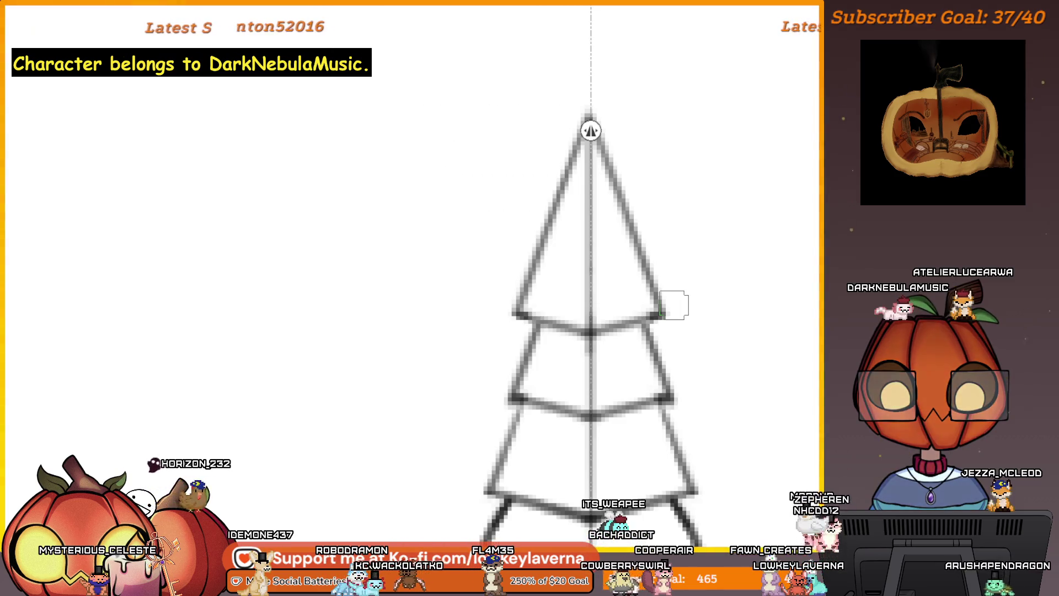
key(ctrl+t)
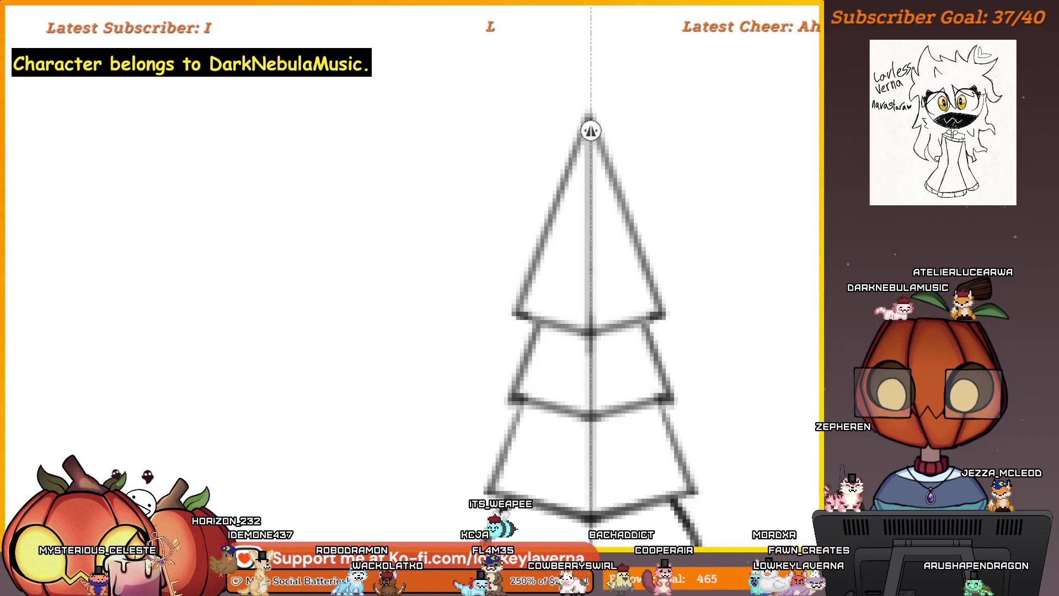
scroll(672, 346, down, 2)
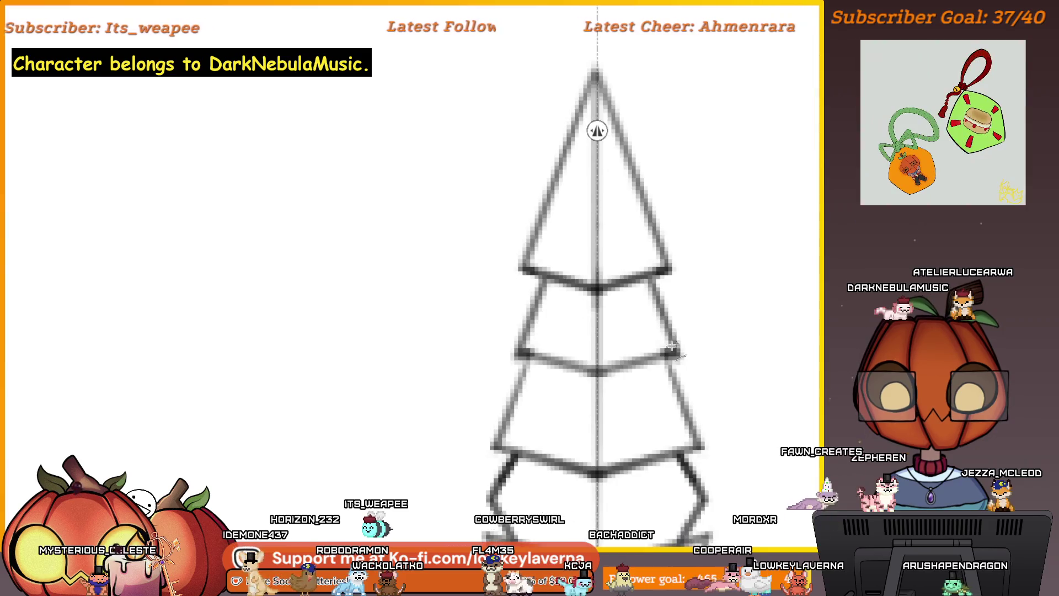
scroll(672, 327, down, 3)
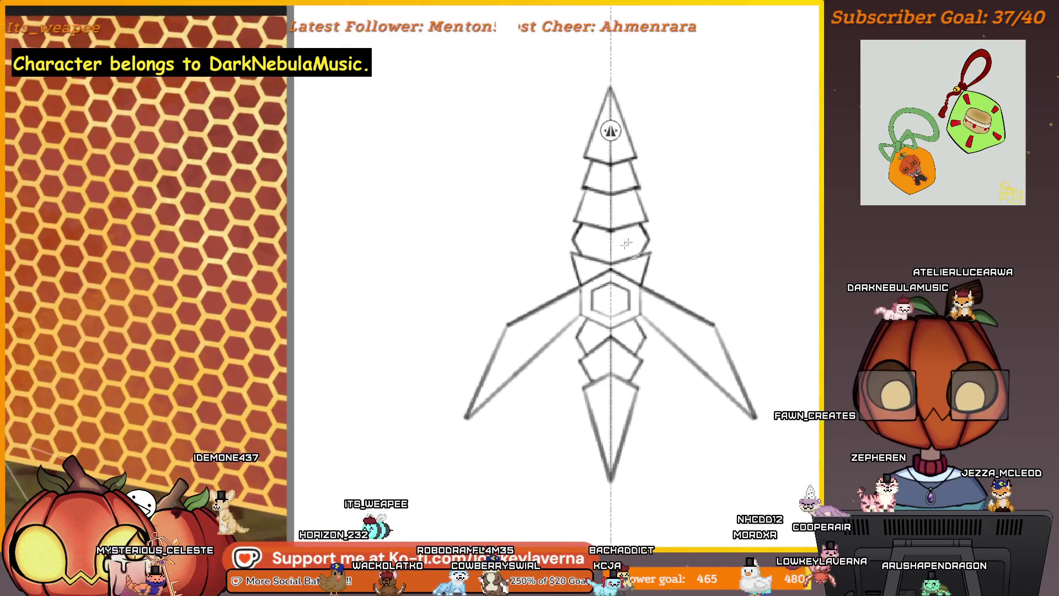
scroll(623, 511, down, 2)
scroll(622, 511, up, 3)
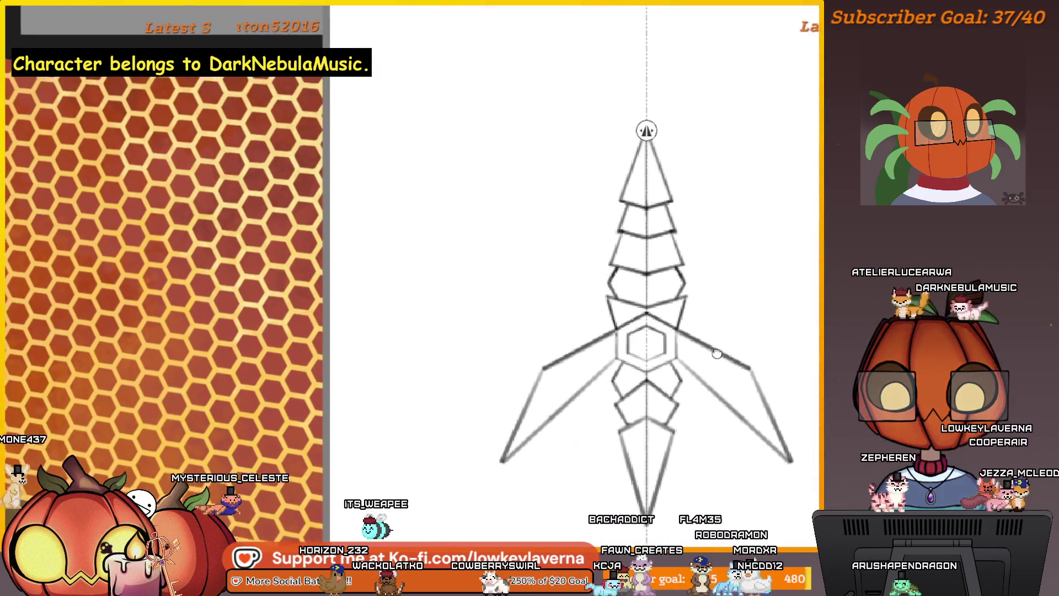
drag(637, 466, 707, 351)
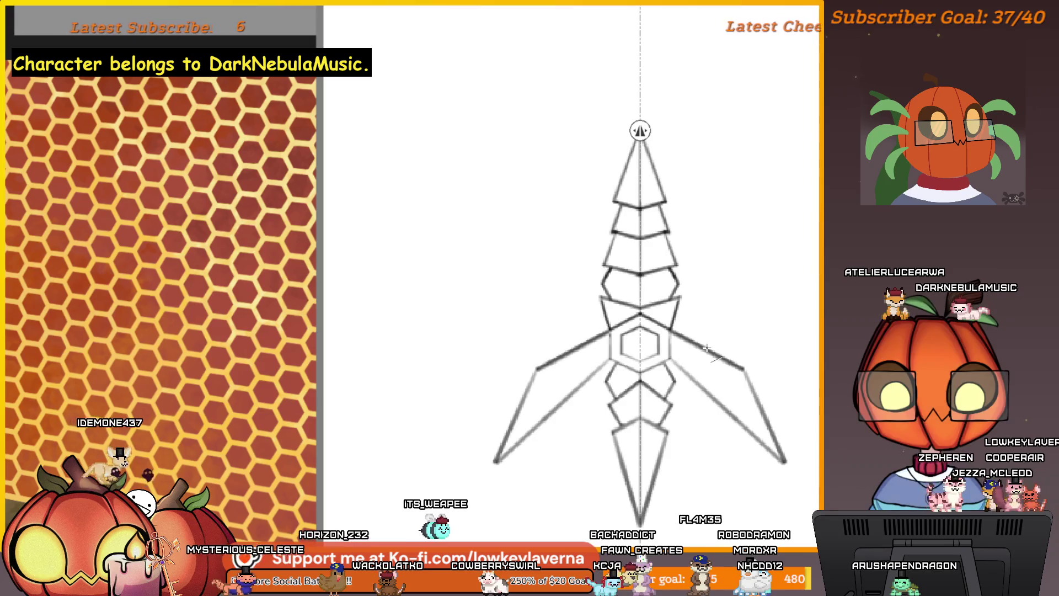
scroll(704, 355, down, 2)
scroll(695, 360, down, 2)
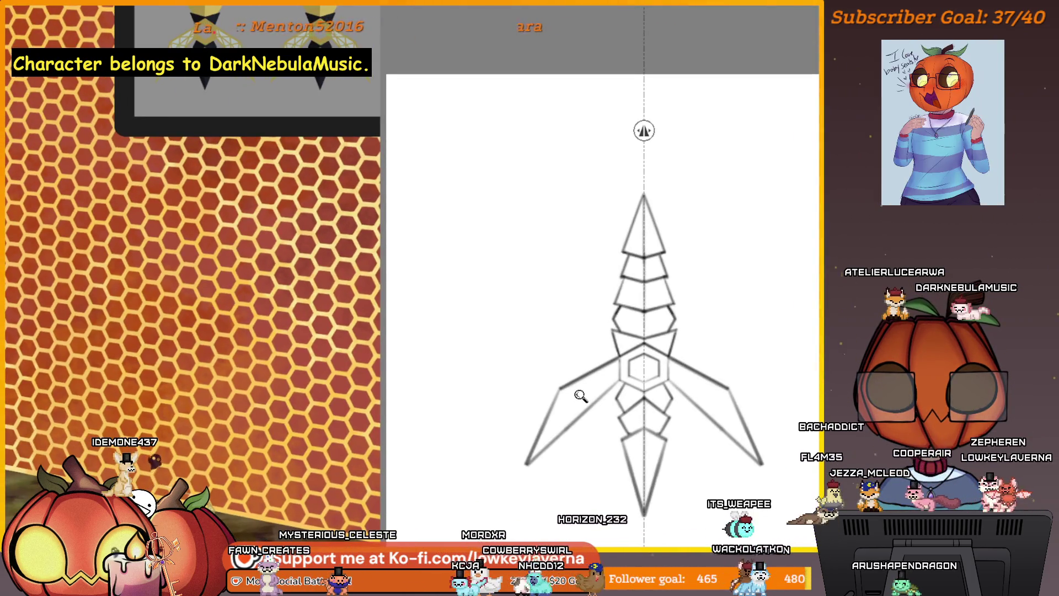
drag(571, 408, 640, 339)
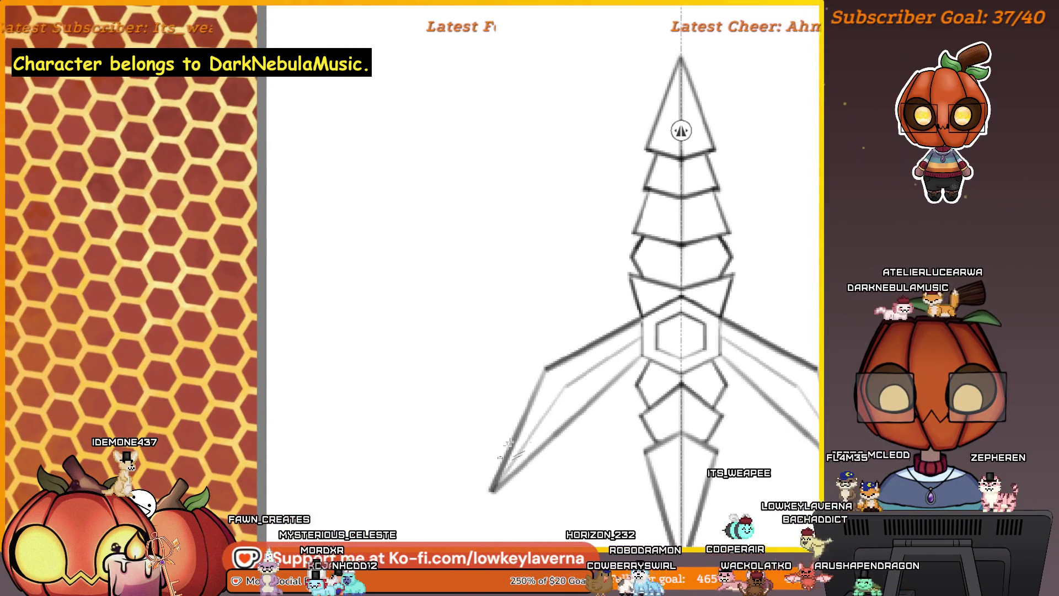
drag(589, 378, 537, 437)
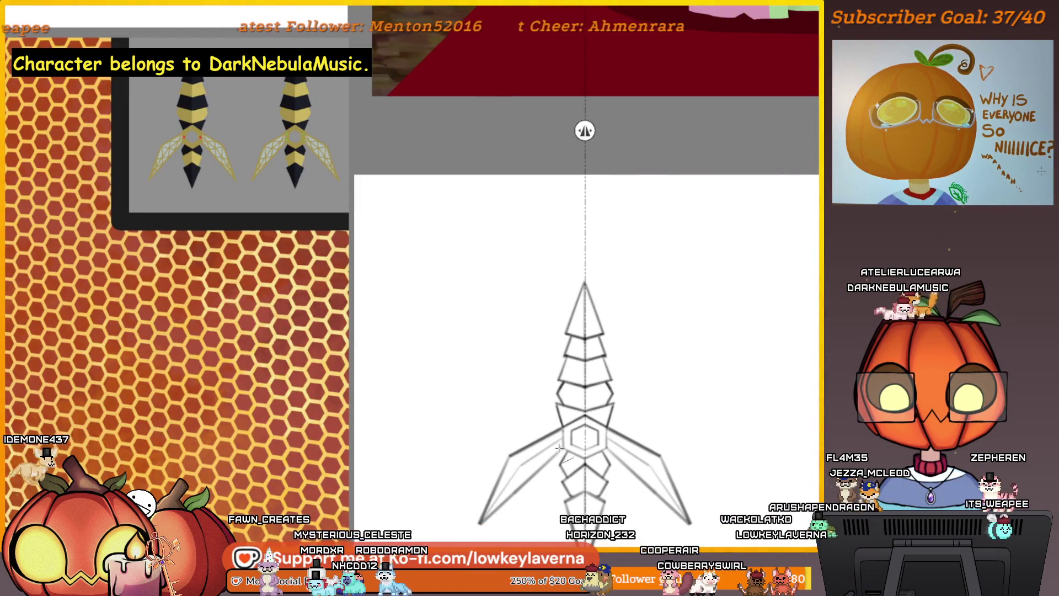
drag(520, 487, 623, 332)
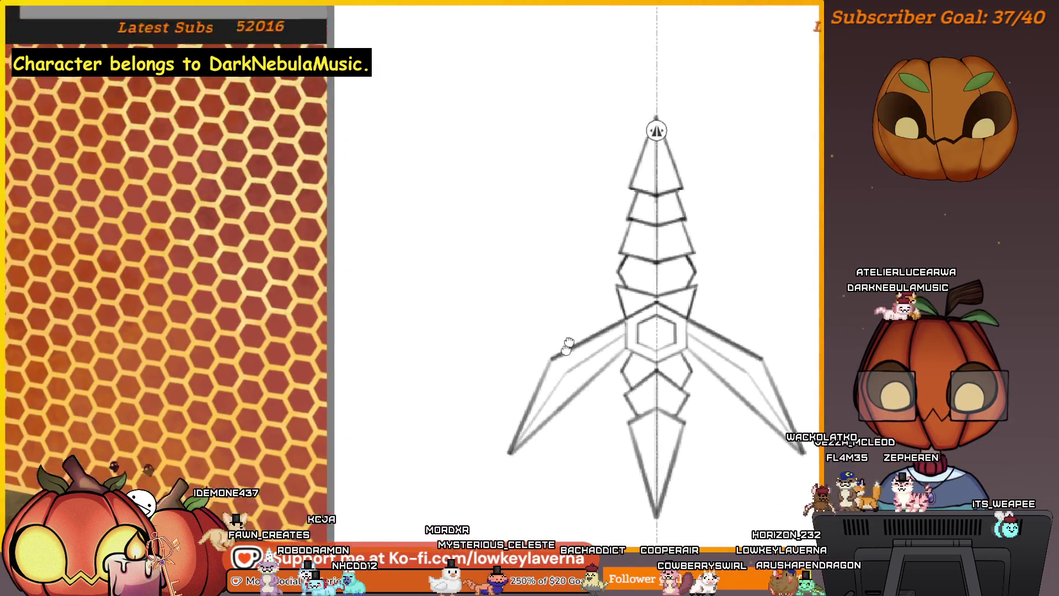
mouse_move(641, 257)
mouse_down()
mouse_move(522, 504)
mouse_move(662, 323)
mouse_up()
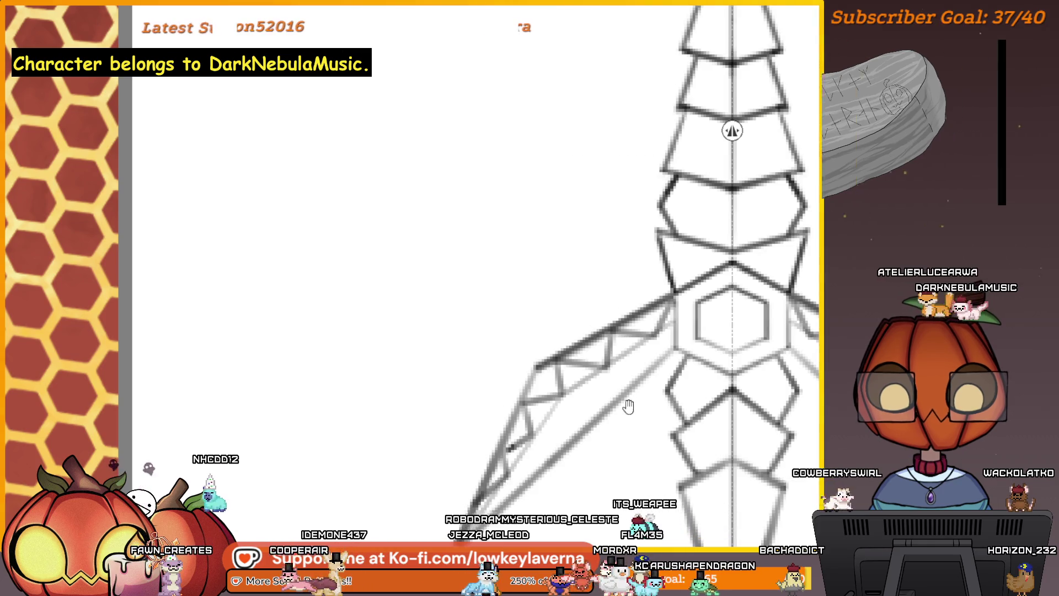
Step: Add zig-zag lattice strokes inside the left prong, mirrored to the right, then fit the whole blade in view
drag(626, 406, 659, 320)
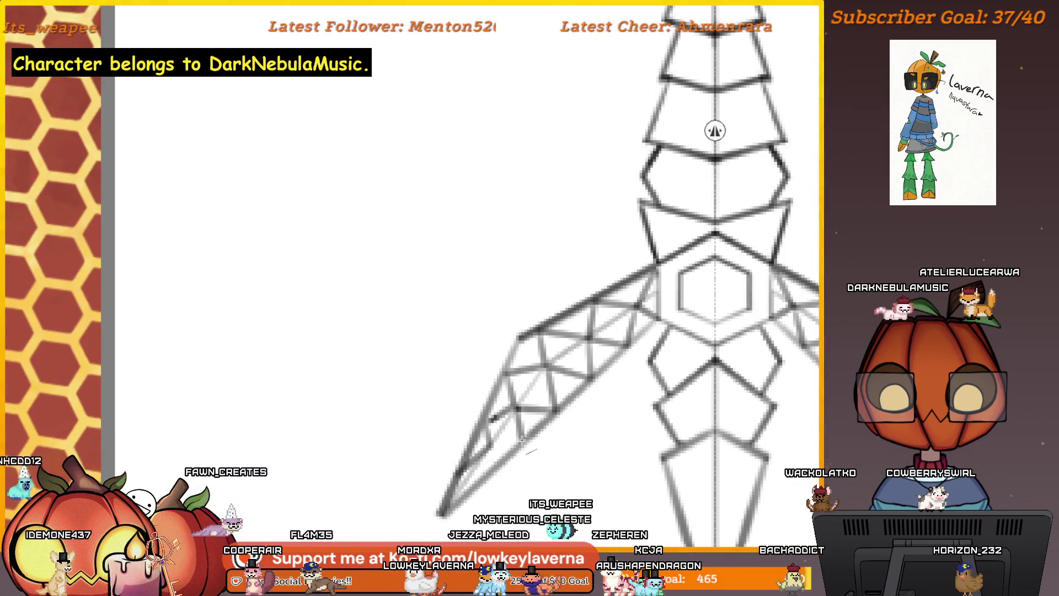
scroll(510, 420, down, 5)
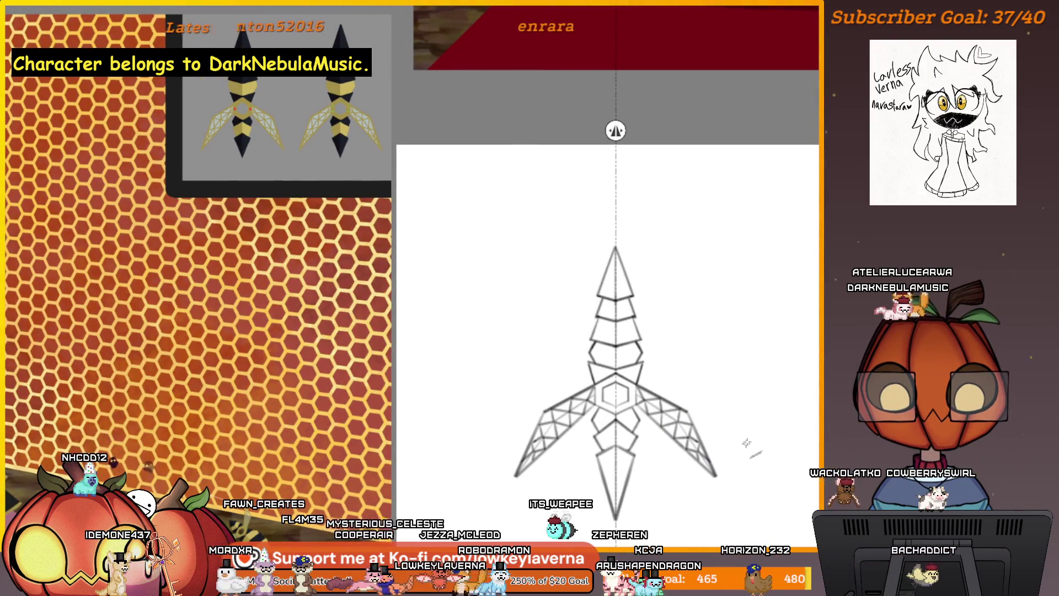
drag(739, 473, 712, 439)
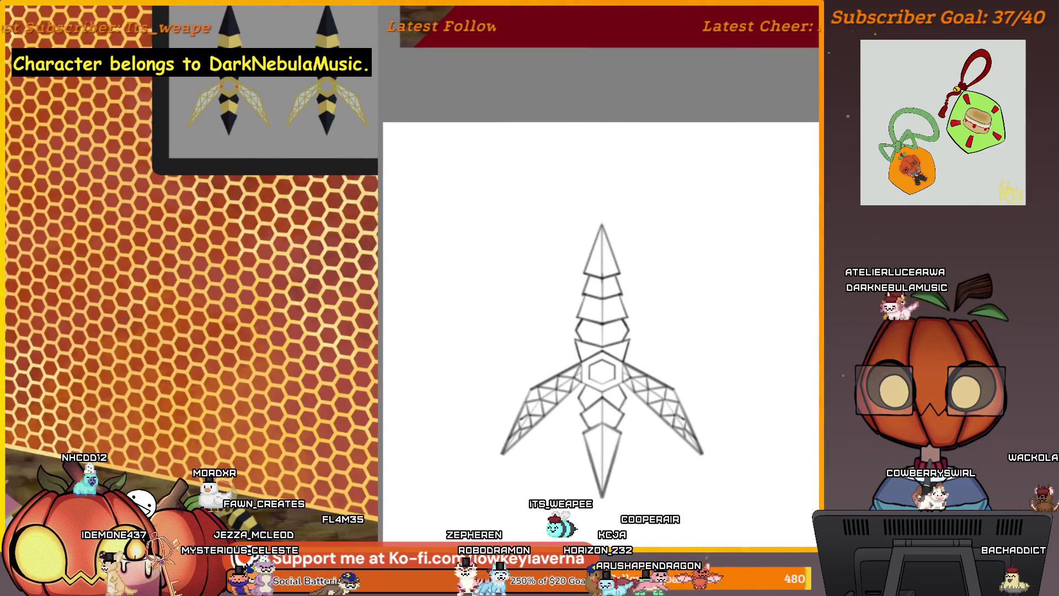
scroll(615, 278, up, 3)
scroll(626, 311, up, 1)
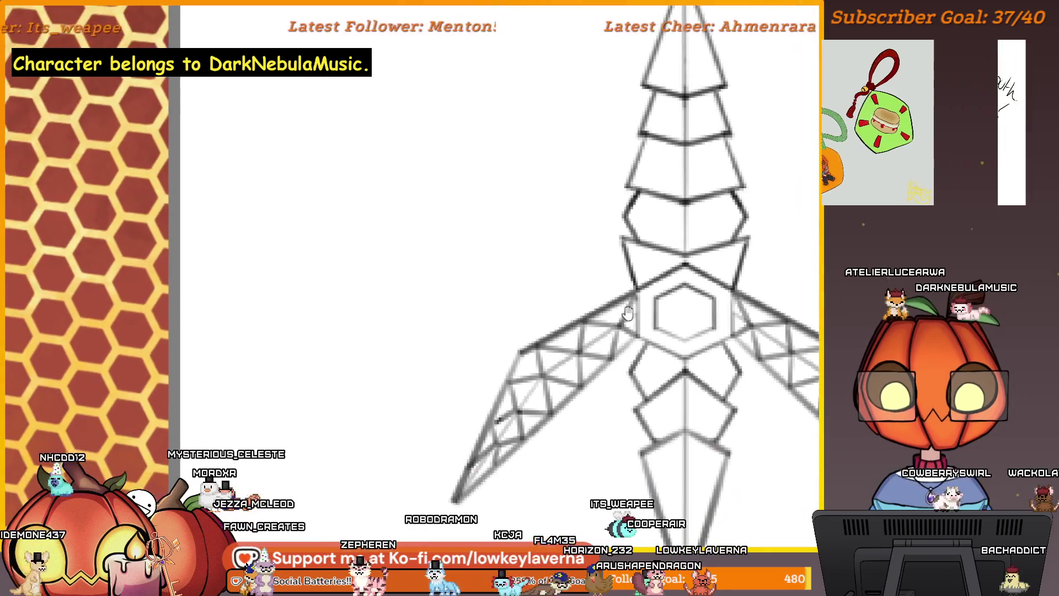
scroll(626, 312, up, 2)
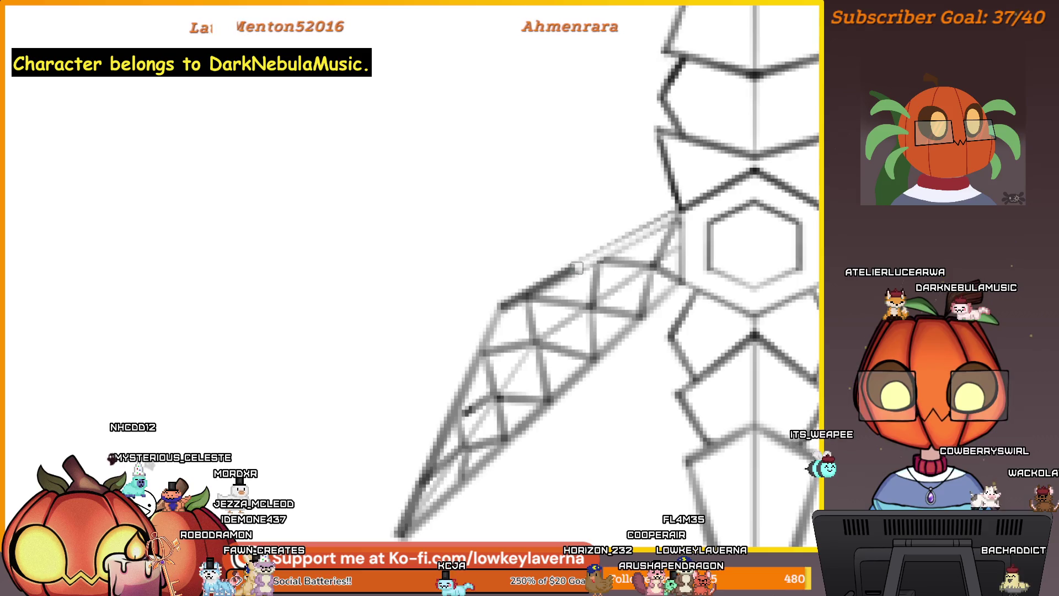
key(ctrl+0)
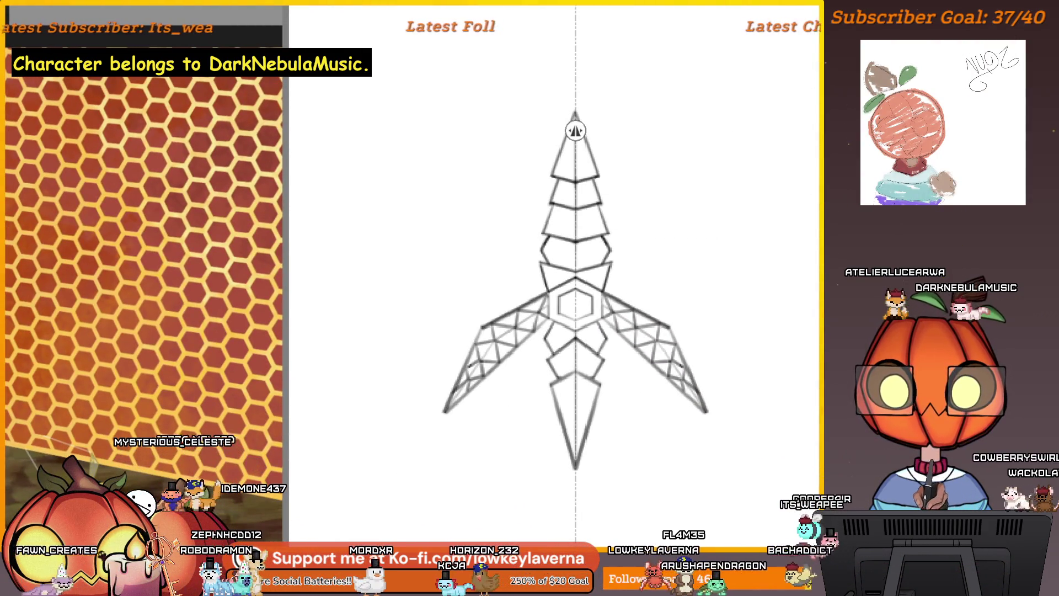
Step: Transform the blade layer: rotate about 30 degrees, shrink it small, and turn it back upright
key(ctrl+t)
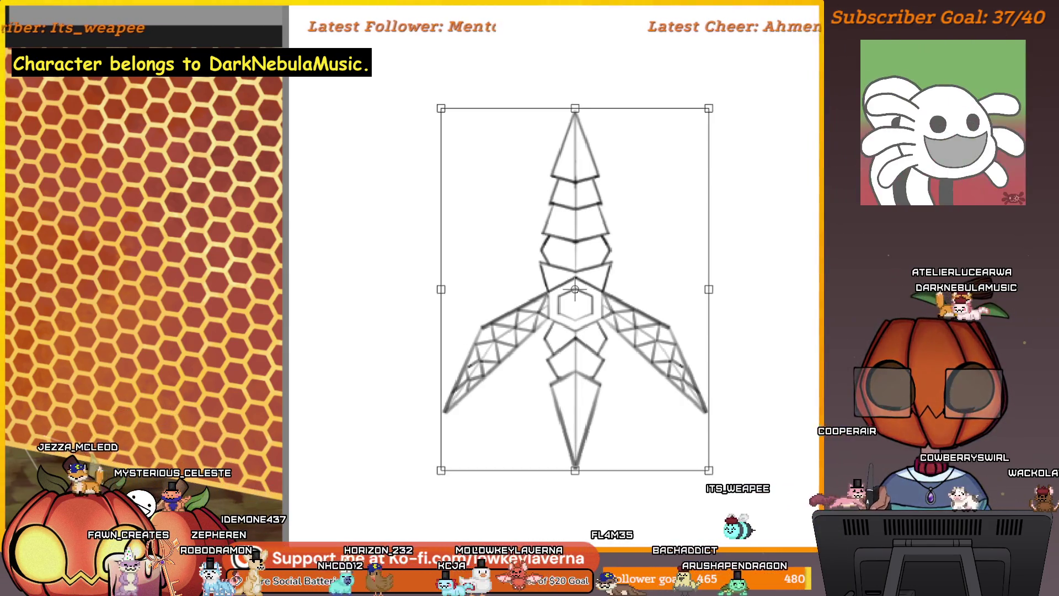
scroll(729, 284, down, 3)
mouse_move(730, 285)
mouse_down()
mouse_move(598, 310)
mouse_move(582, 331)
mouse_up()
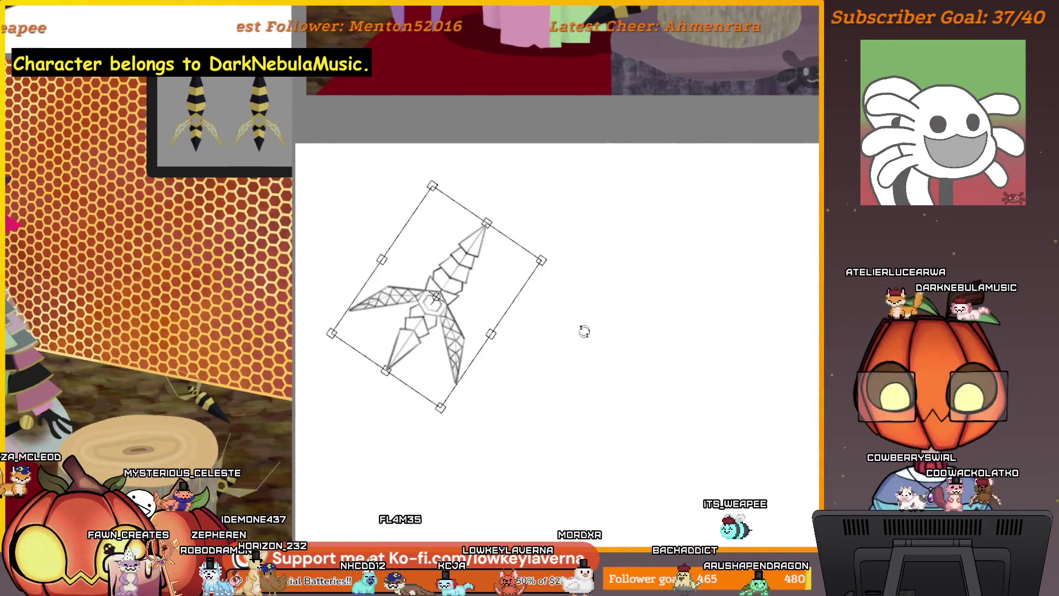
scroll(582, 331, down, 2)
drag(555, 409, 576, 238)
drag(603, 287, 570, 332)
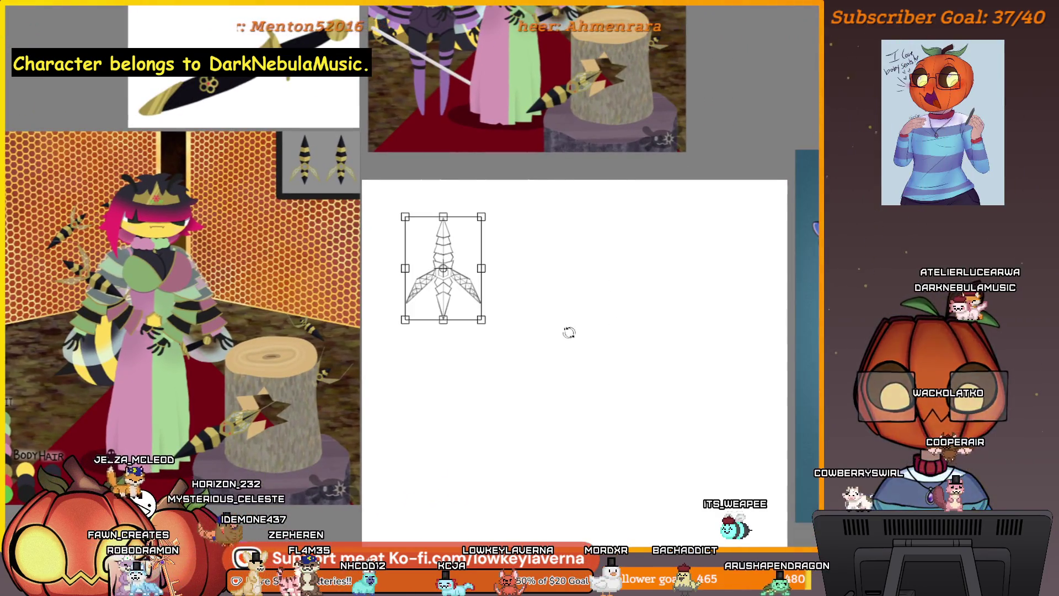